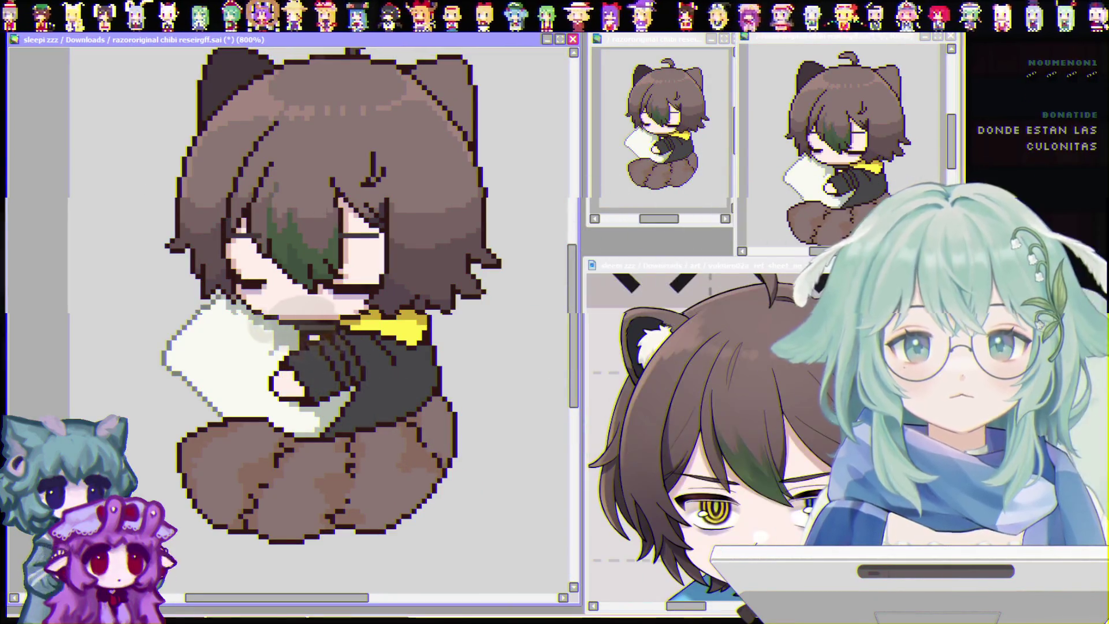
Draw dark pixels inside the right bear ear and select the area around it.
left_click_drag(376, 243, 391, 258)
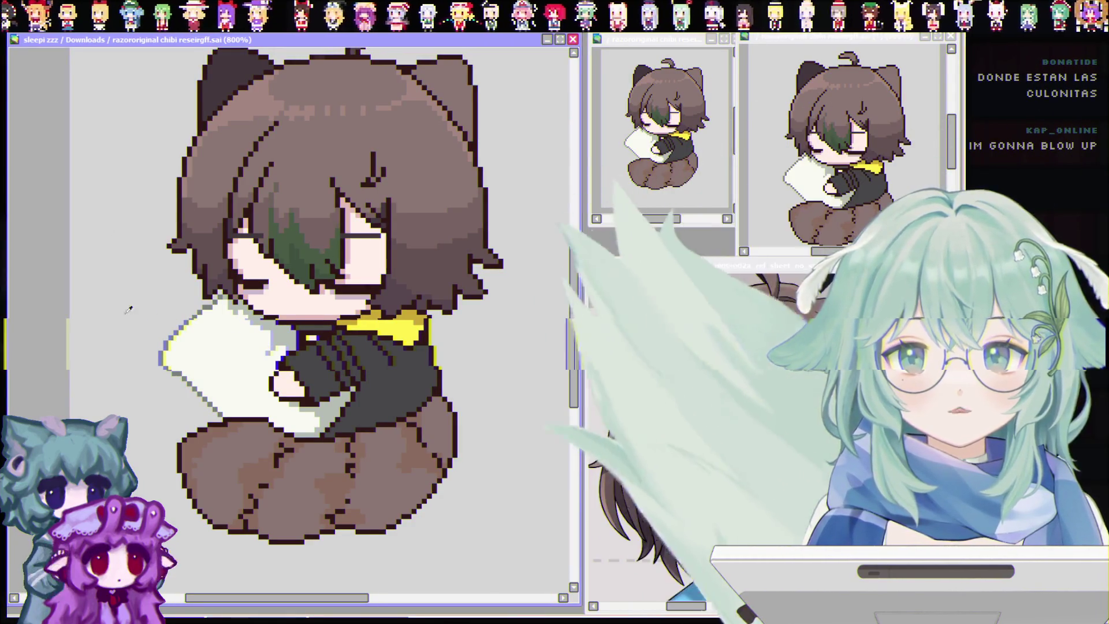
left_click(765, 384)
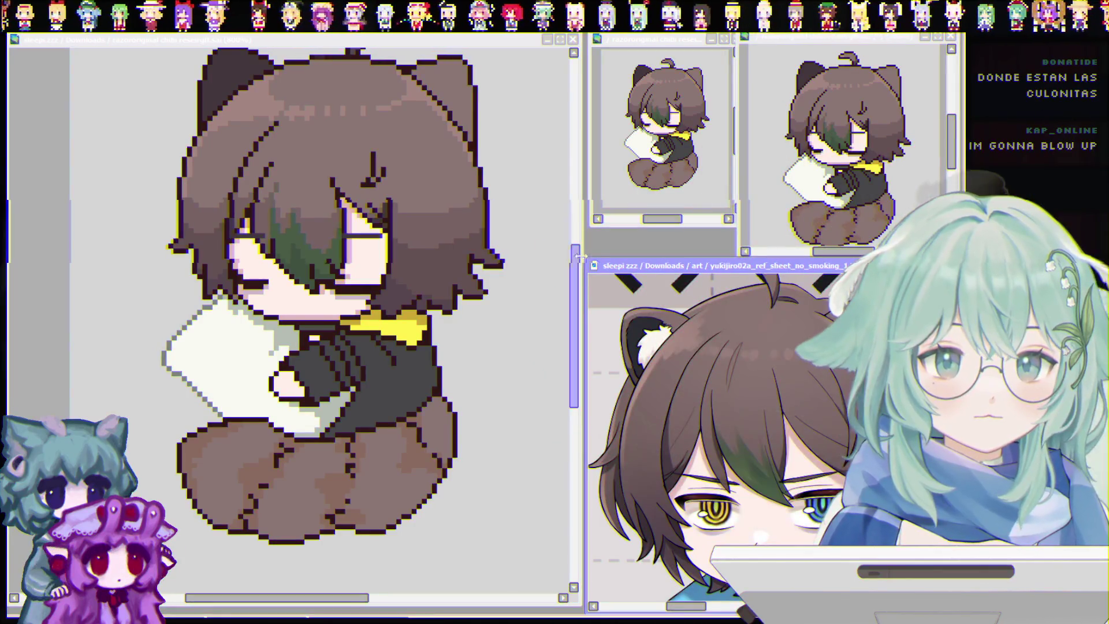
left_click_drag(572, 282, 573, 237)
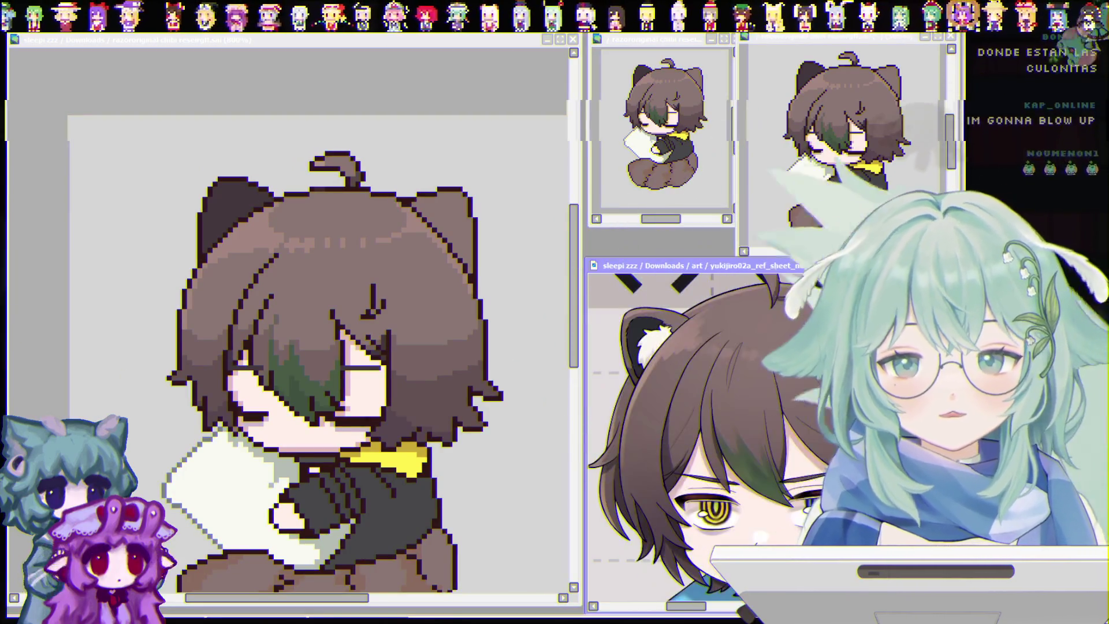
left_click(432, 212)
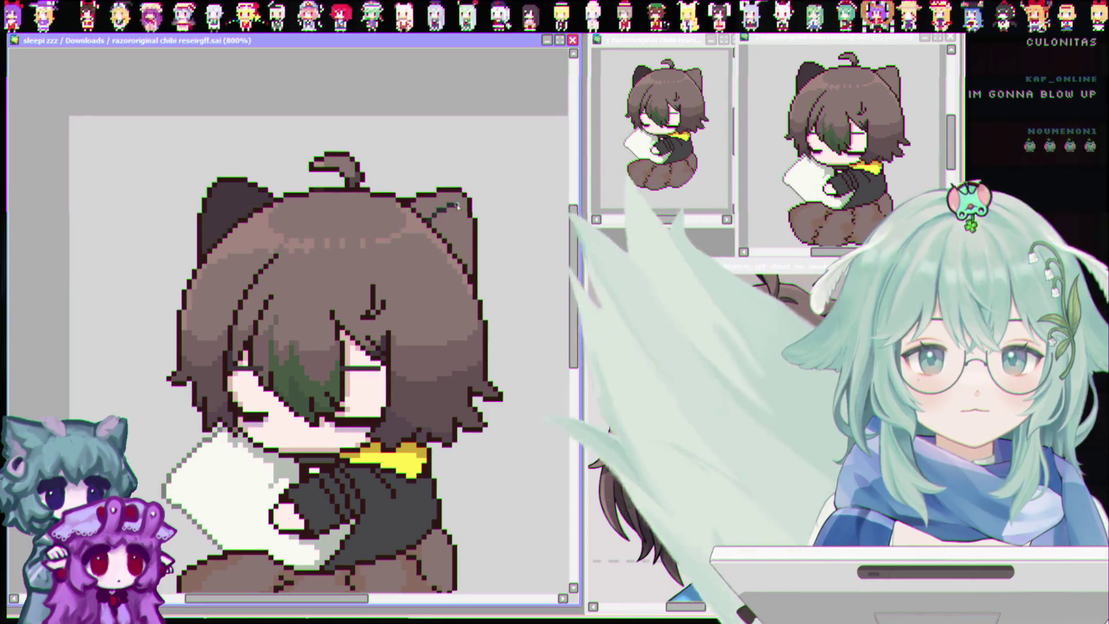
mouse_move(419, 216)
left_mouse_down()
mouse_move(460, 213)
mouse_move(459, 253)
left_mouse_up()
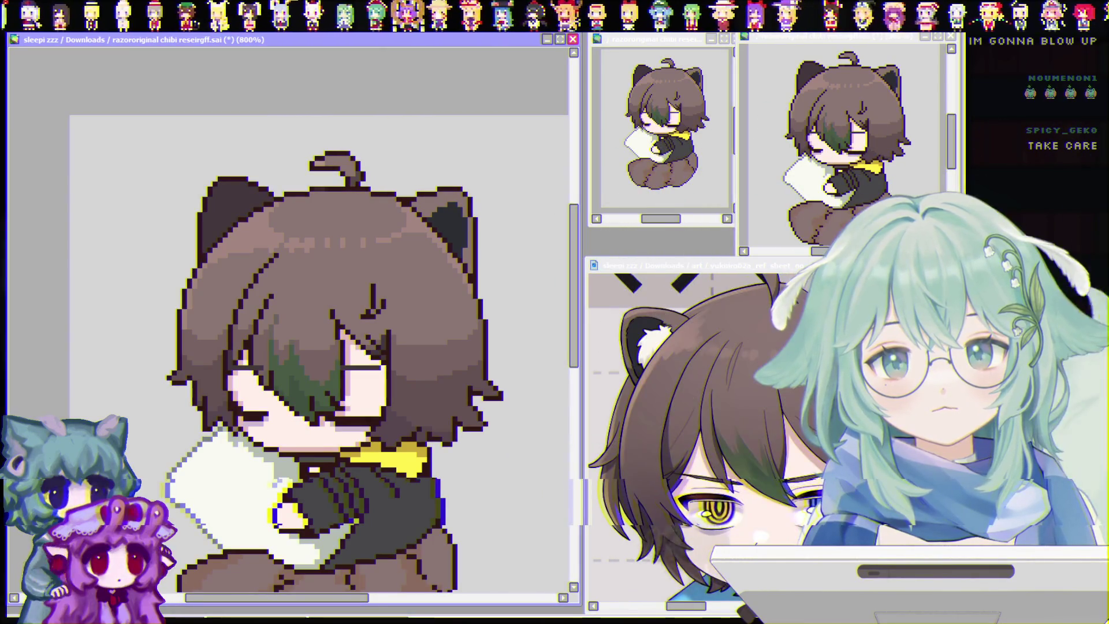
left_click_drag(377, 176, 487, 280)
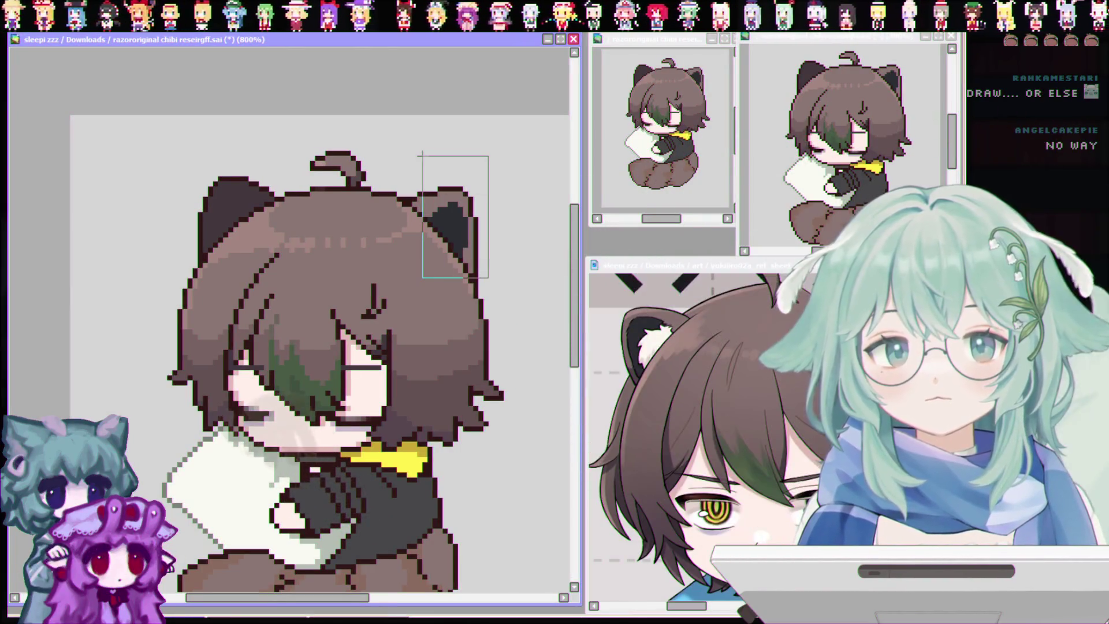
Widen the selection around the right ear, then clear it with Ctrl+D.
left_click_drag(420, 156, 412, 156)
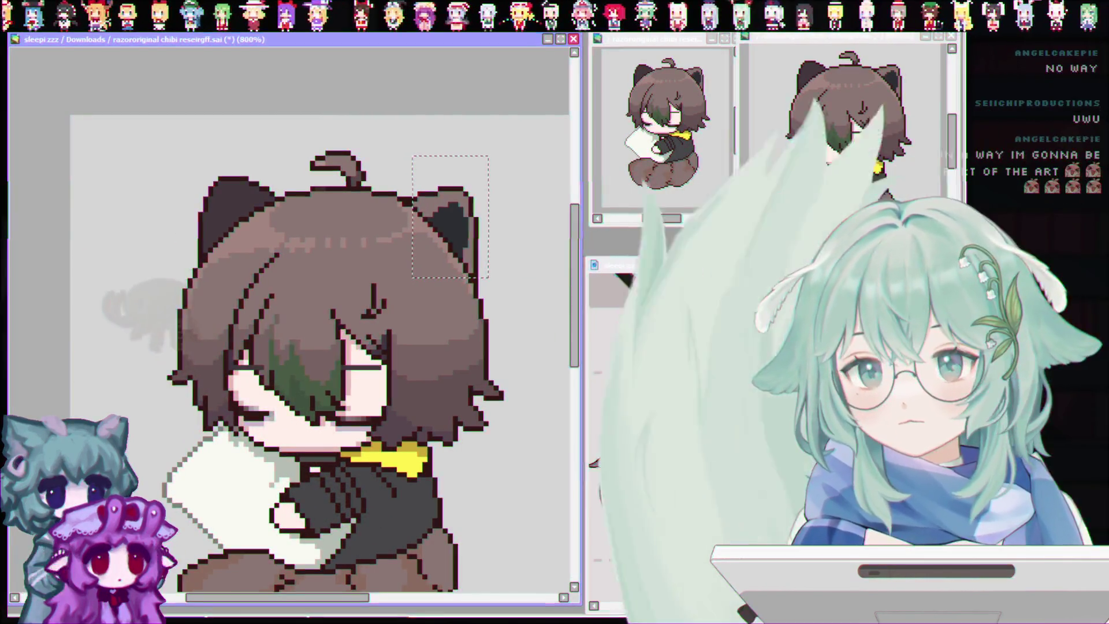
key("ctrl+d")
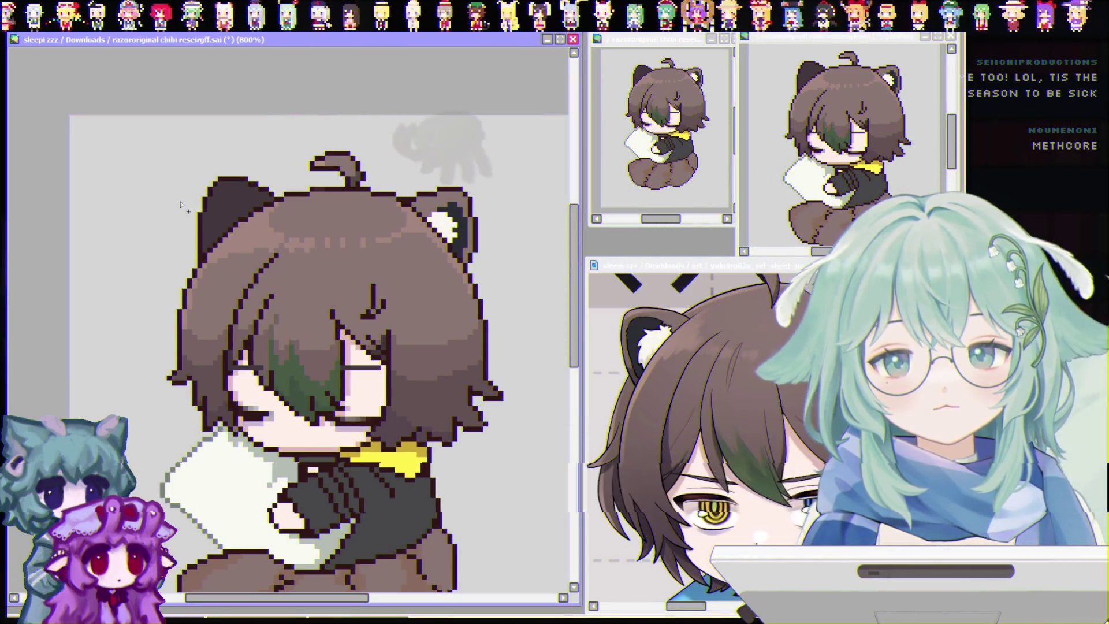
Paint the left ear's pale inner patch and brush lighter grey over the pillow shading.
left_click(230, 204)
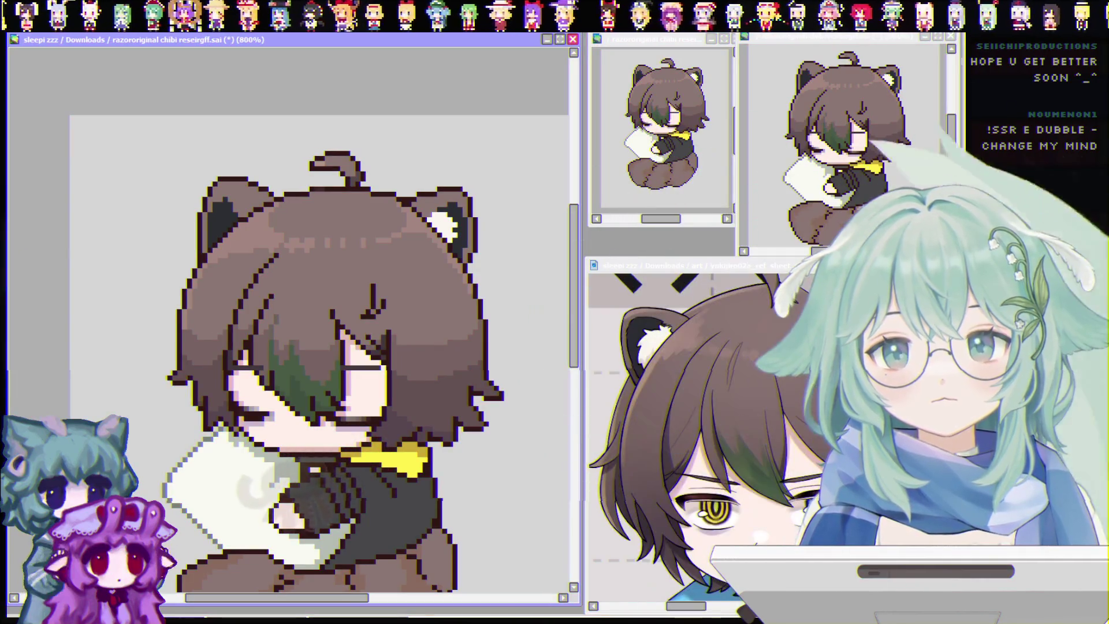
mouse_move(277, 511)
left_mouse_down()
mouse_move(208, 554)
mouse_move(213, 572)
left_mouse_up()
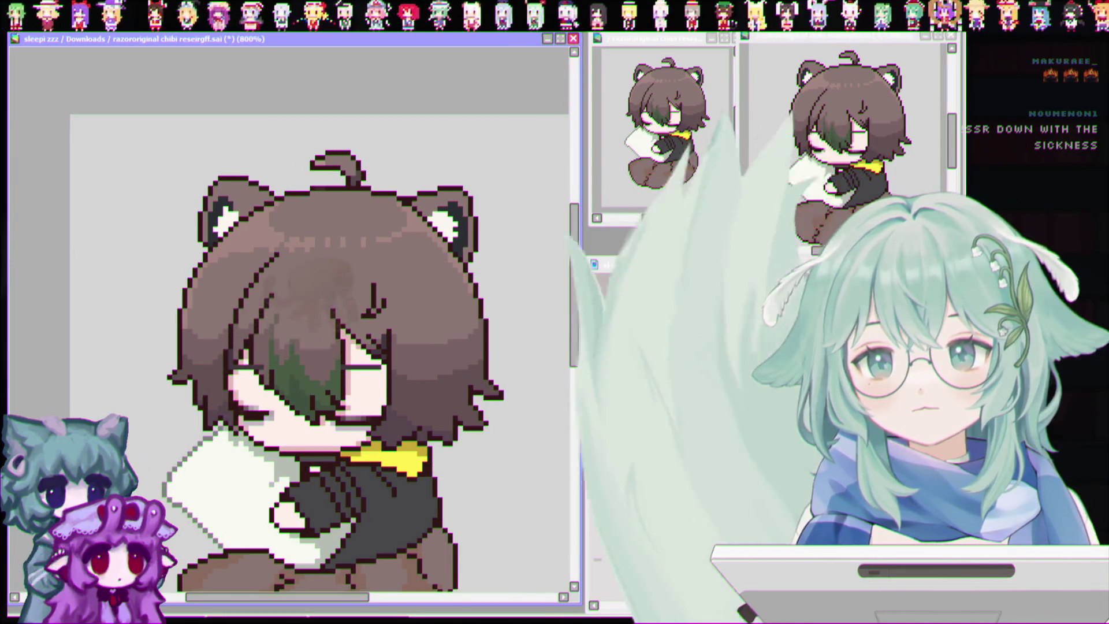
left_click(222, 198)
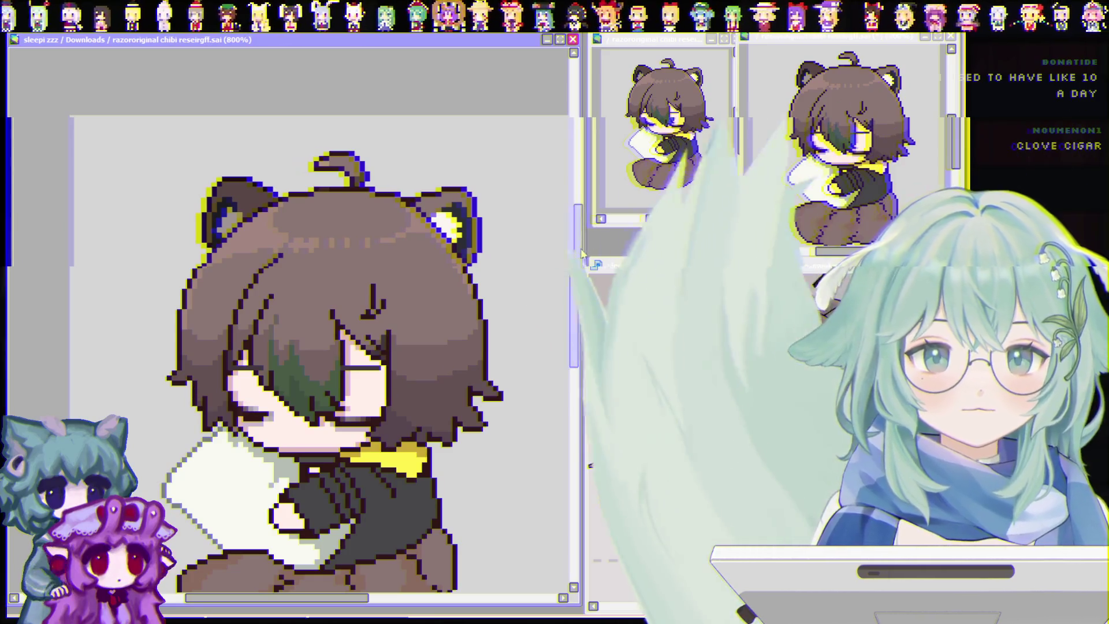
scroll(575, 276, "down", 2)
scroll(575, 275, "down", 1)
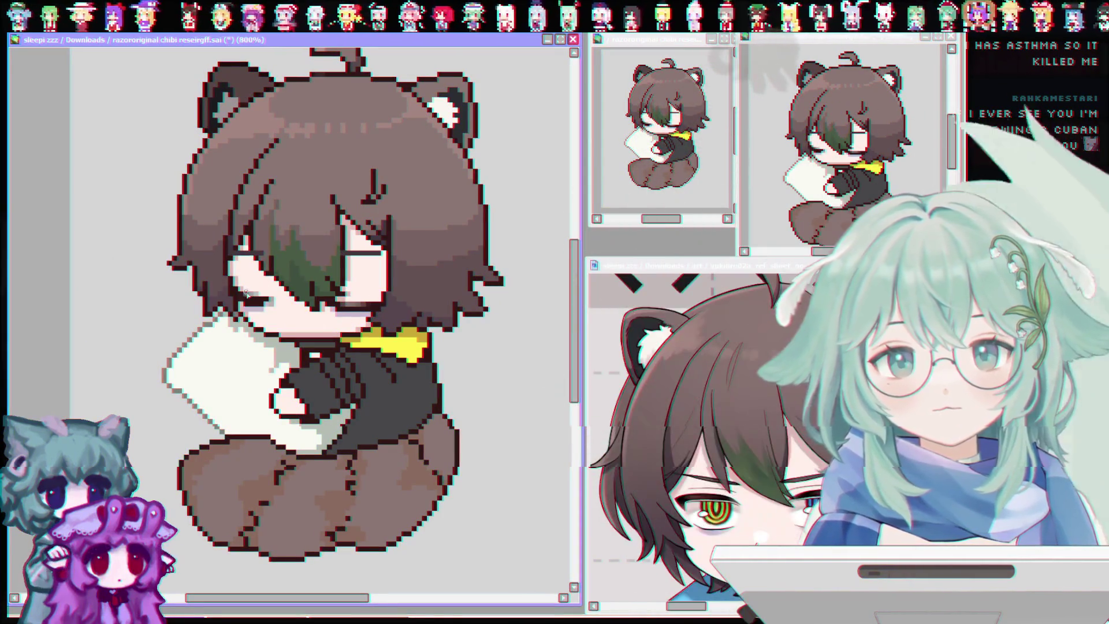
Touch up a shading pixel on the arm beside the pillow.
left_click(276, 295)
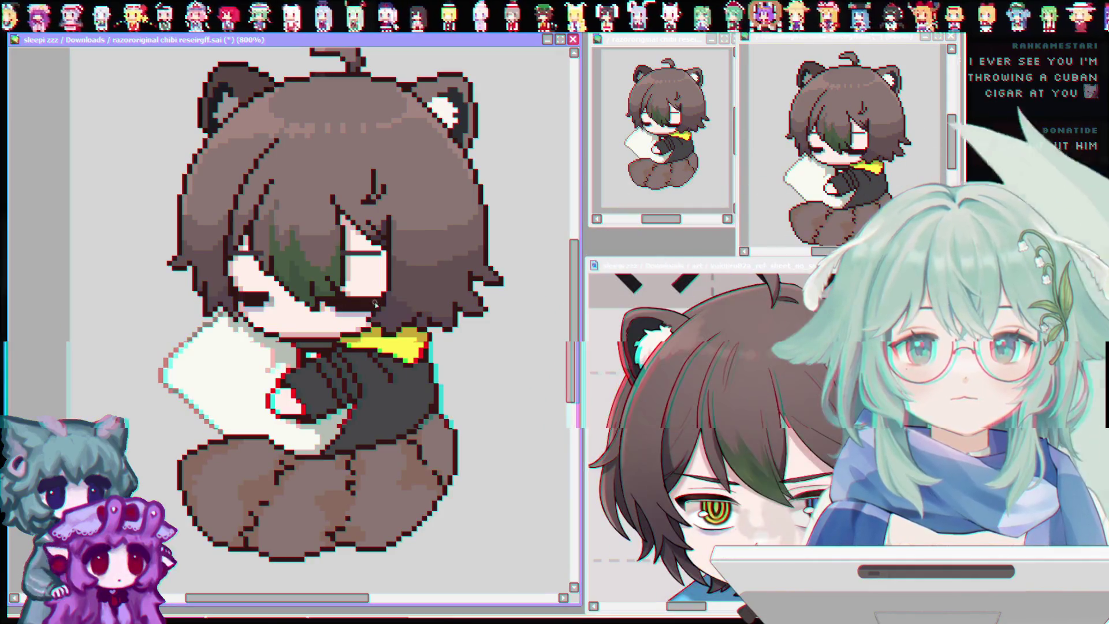
scroll(216, 303, "down", 1)
scroll(190, 303, "down", 1)
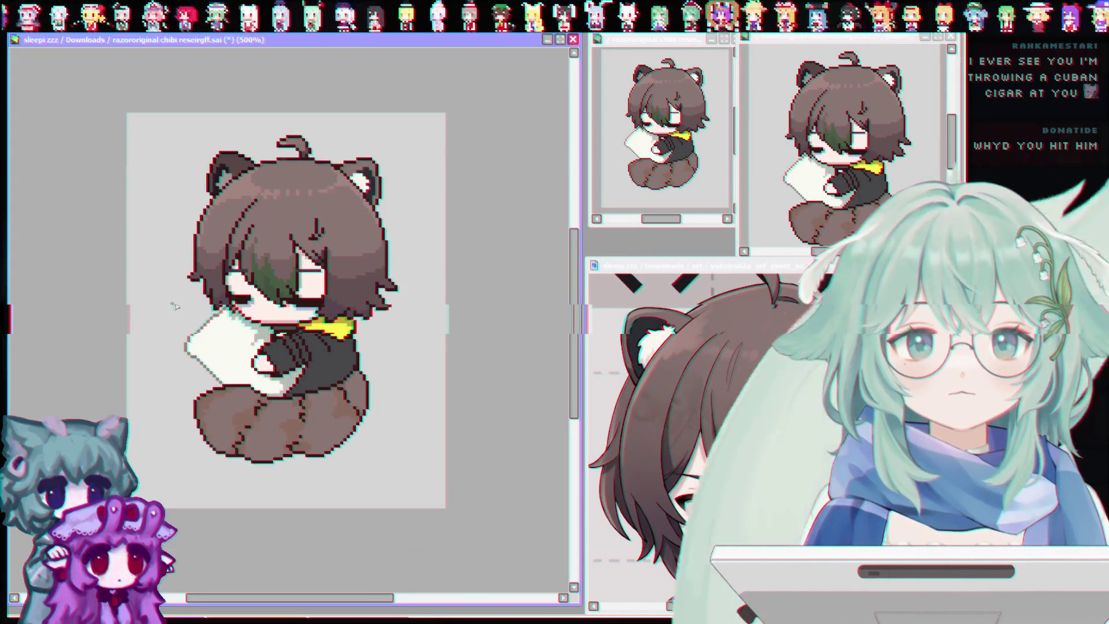
scroll(174, 306, "down", 1)
scroll(174, 304, "up", 3)
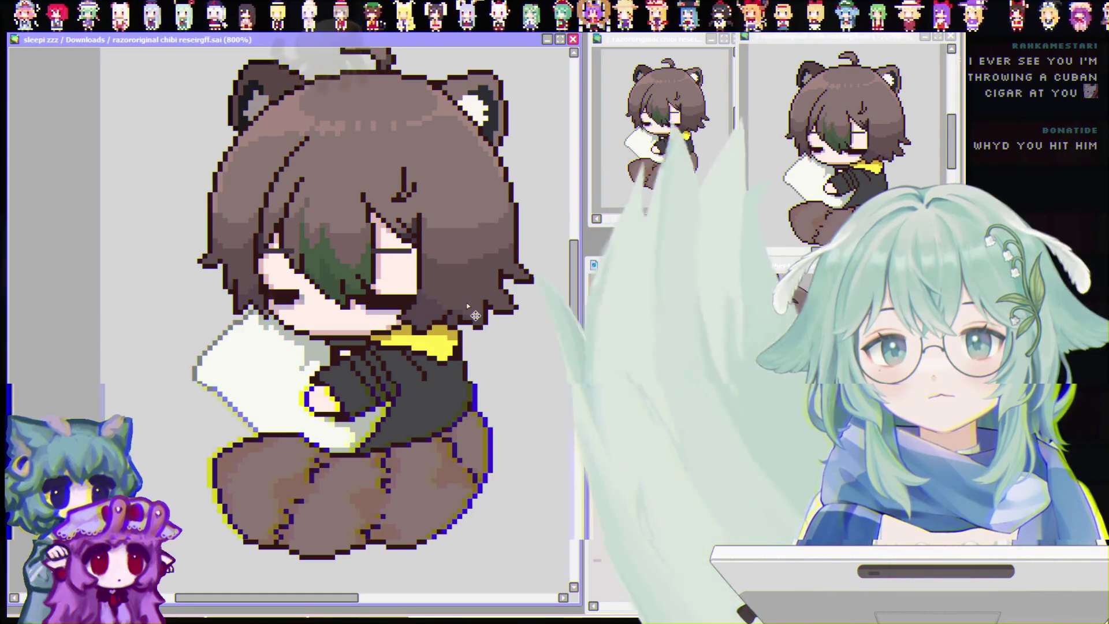
scroll(445, 308, "down", 1)
scroll(445, 307, "down", 1)
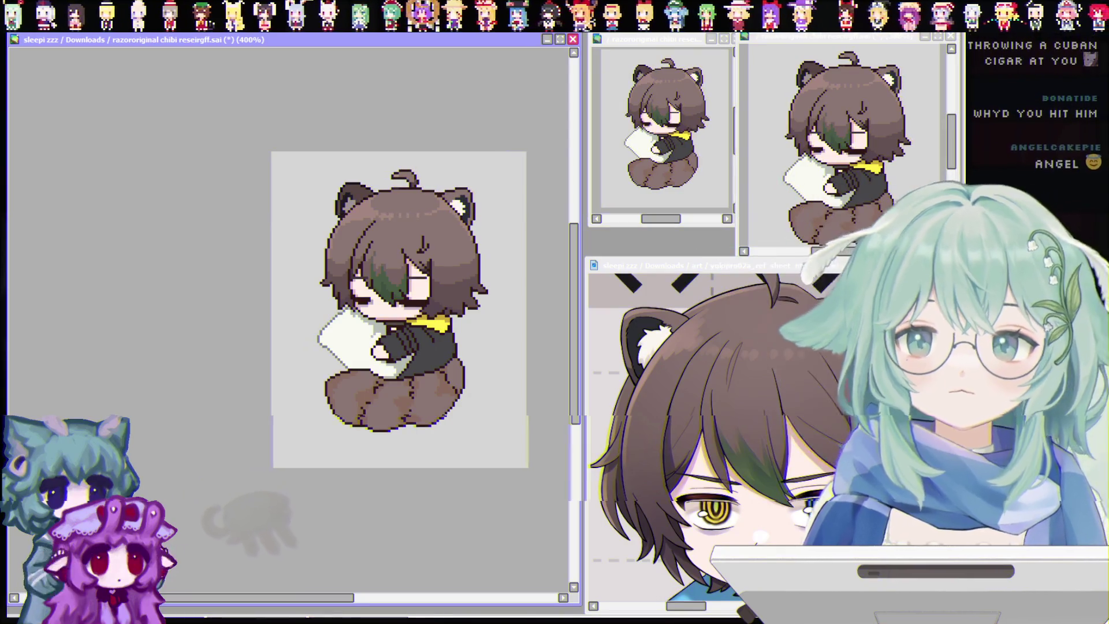
scroll(478, 311, "down", 2)
scroll(476, 314, "up", 3)
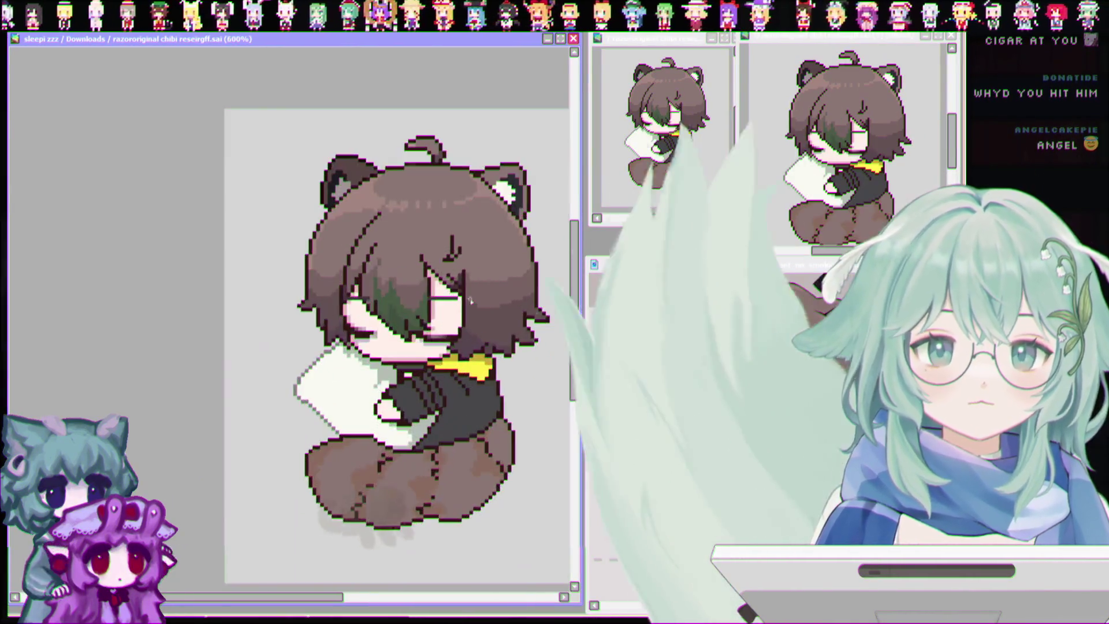
scroll(475, 314, "up", 3)
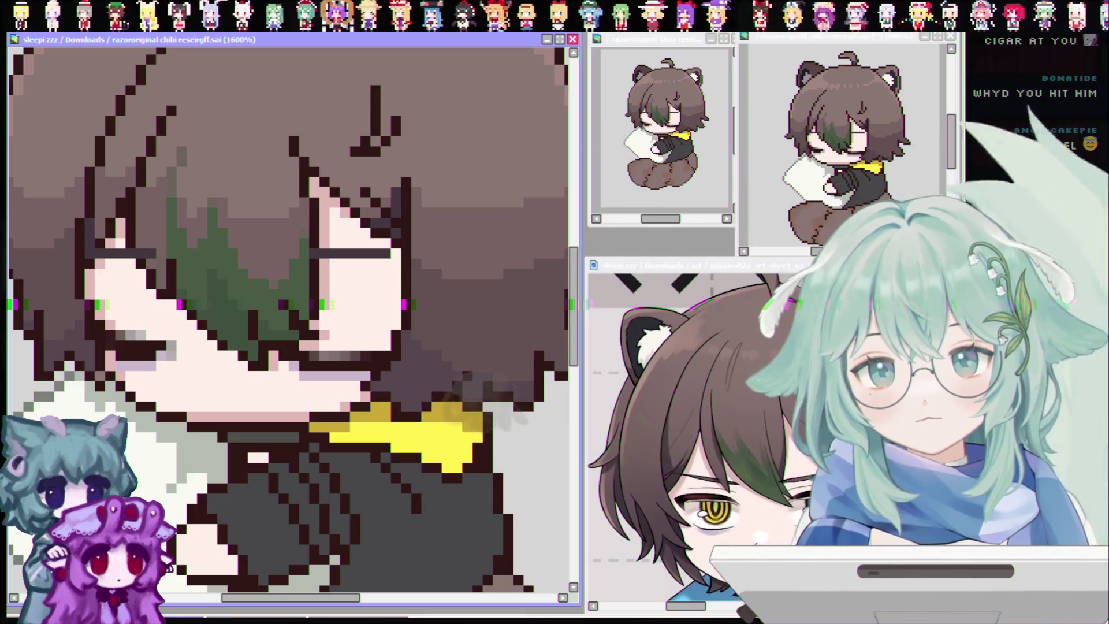
Thicken both closed-eye lines to solid dark and darken nearby eye-corner and hair pixels.
left_click(270, 329)
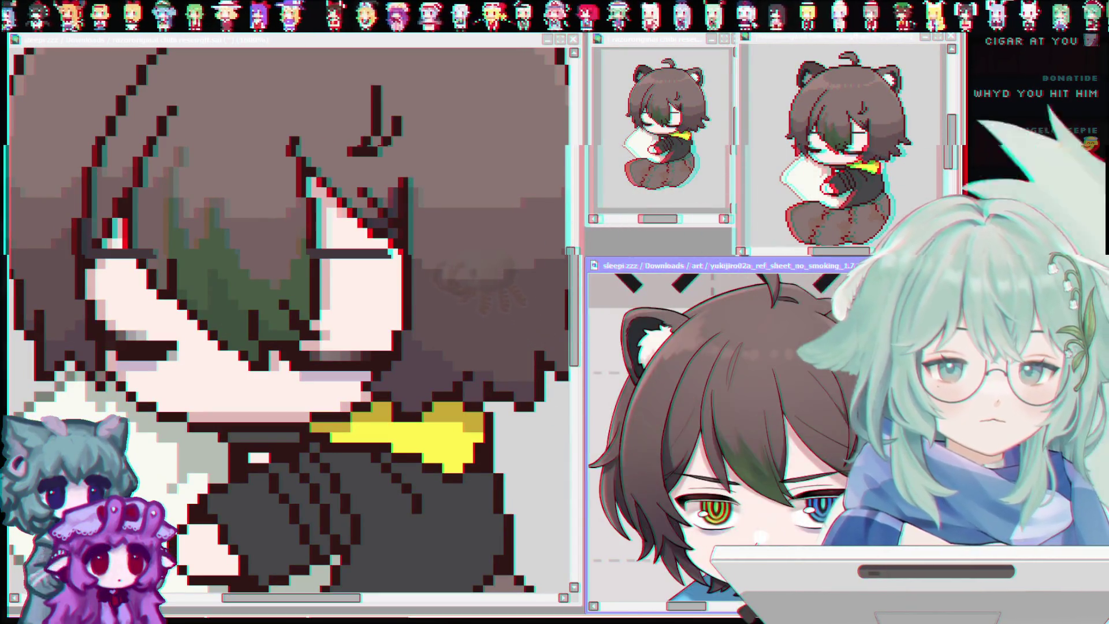
left_click(129, 346)
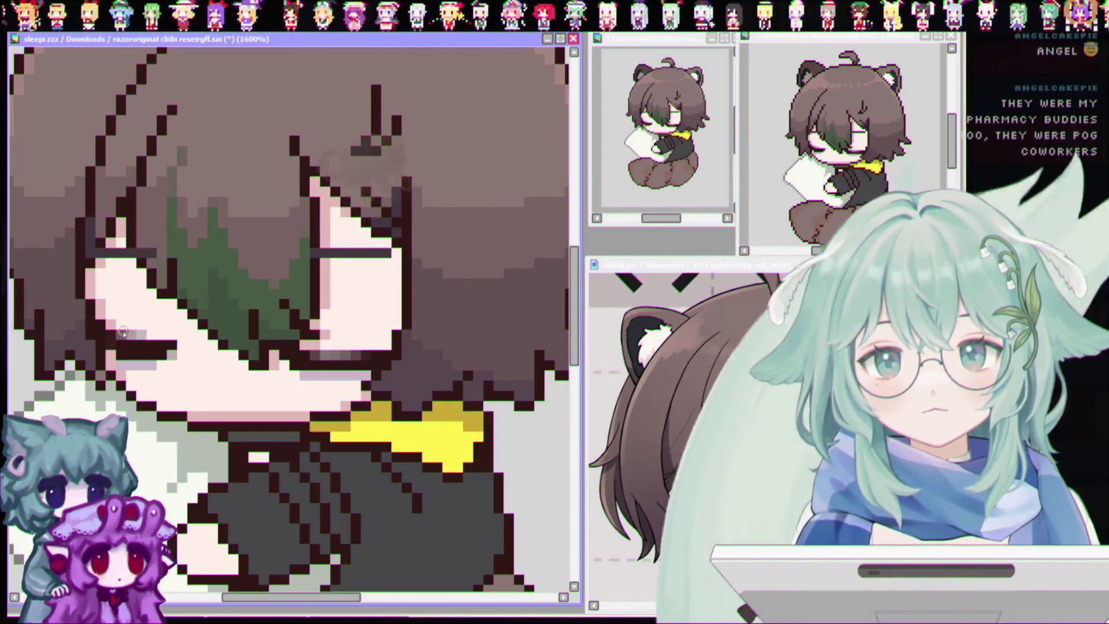
mouse_move(159, 355)
left_mouse_down()
mouse_move(113, 352)
mouse_move(100, 325)
left_mouse_up()
left_click_drag(96, 287, 88, 208)
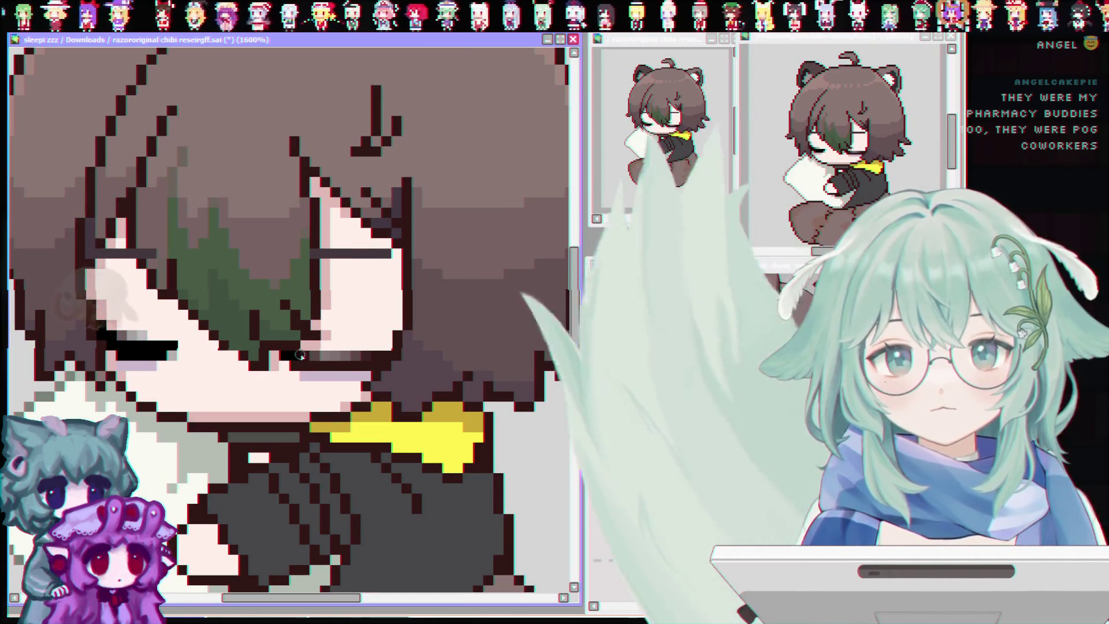
left_click_drag(305, 356, 374, 366)
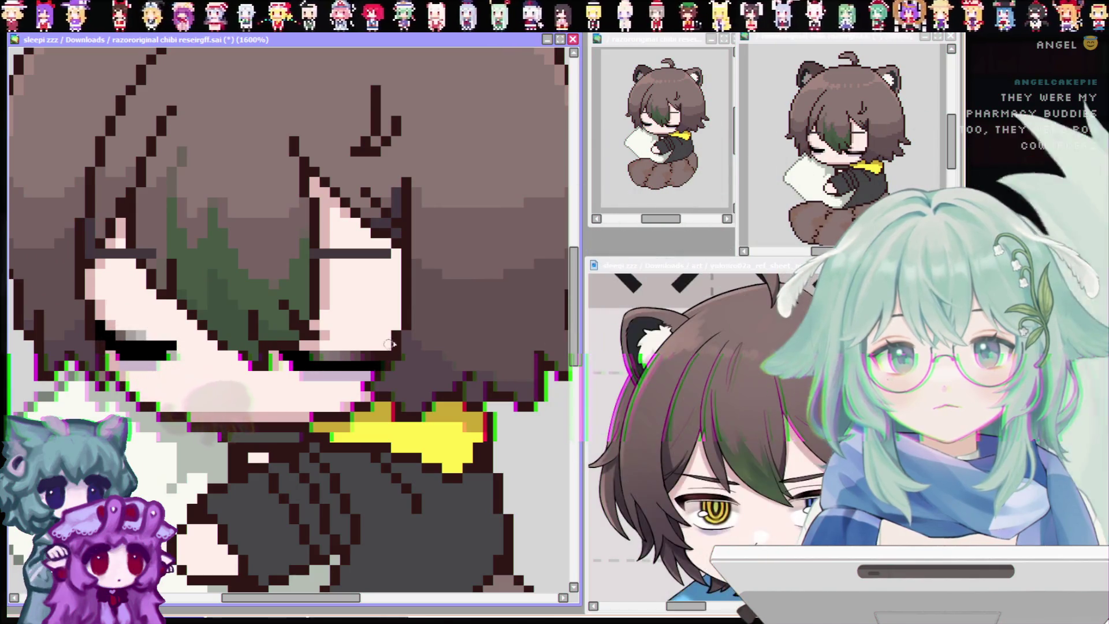
left_click_drag(321, 358, 389, 365)
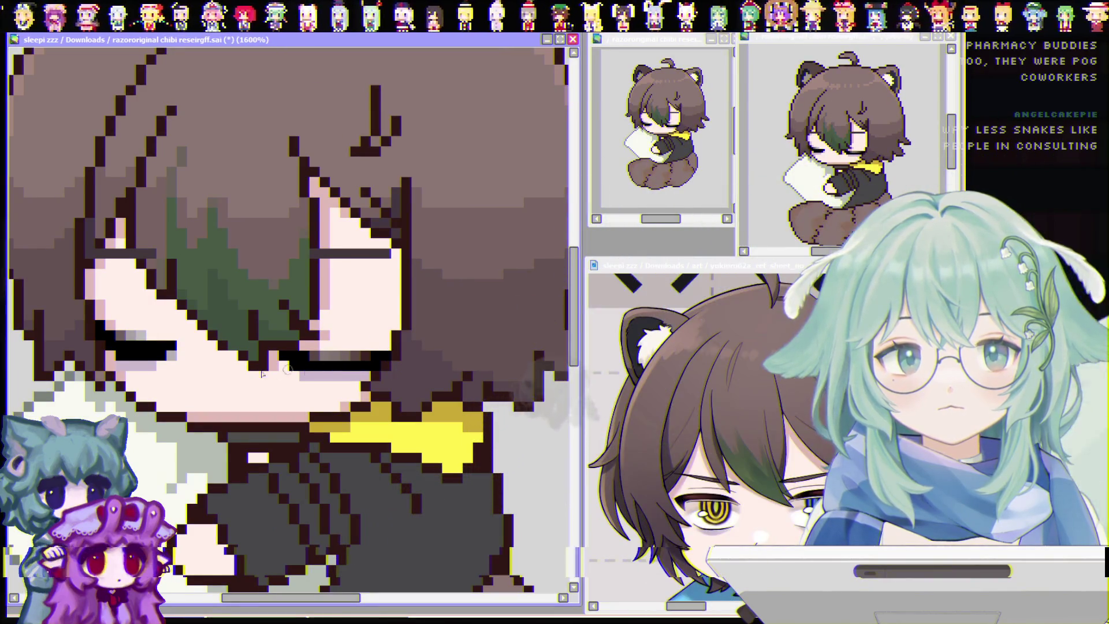
left_click_drag(112, 338, 141, 338)
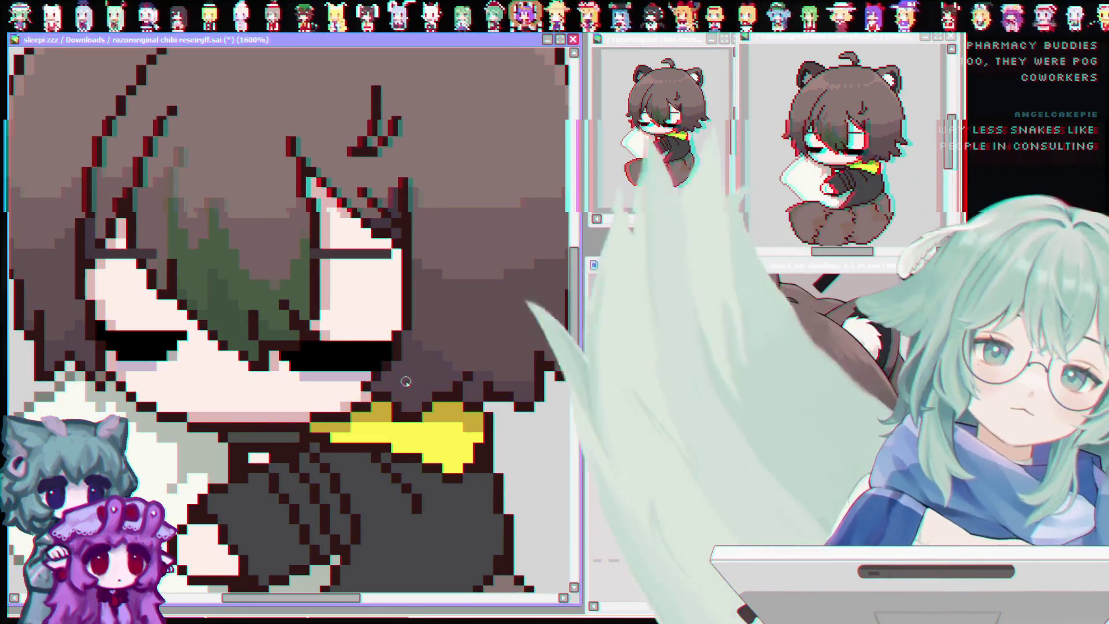
scroll(371, 374, "down", 4)
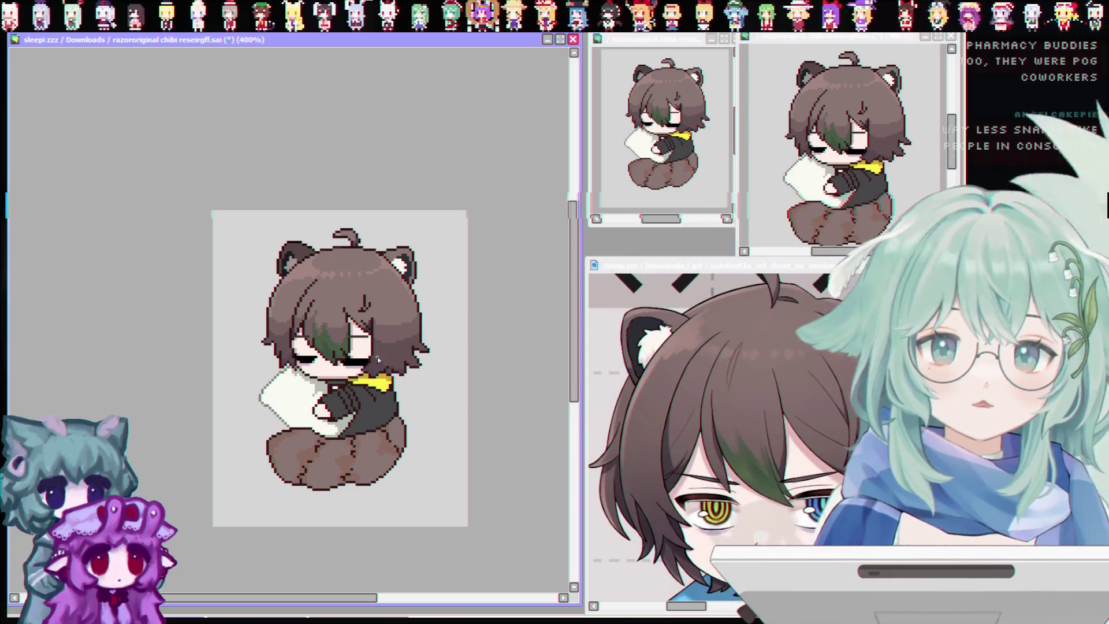
scroll(371, 375, "up", 1)
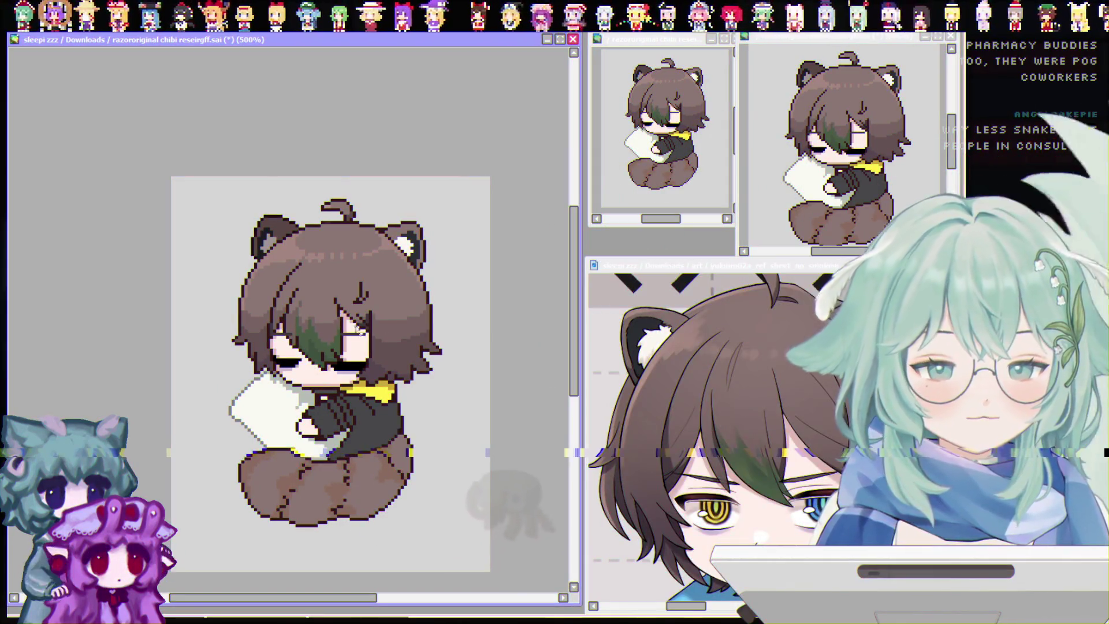
scroll(313, 364, "up", 2)
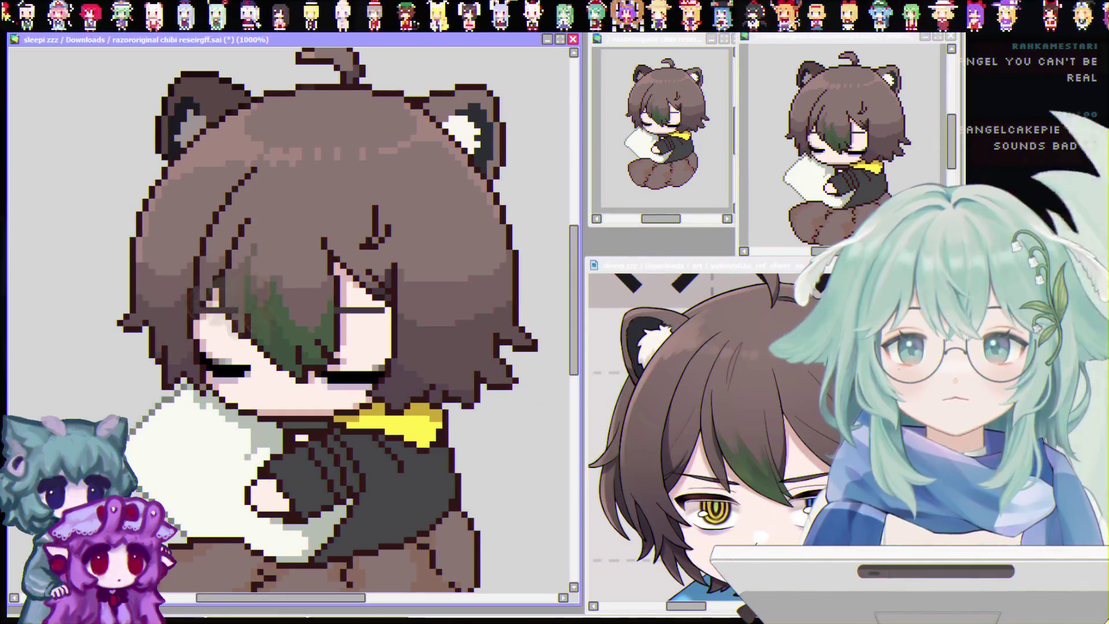
Repaint the pixels around the green hair streak and the closed eye.
left_click_drag(294, 371, 377, 389)
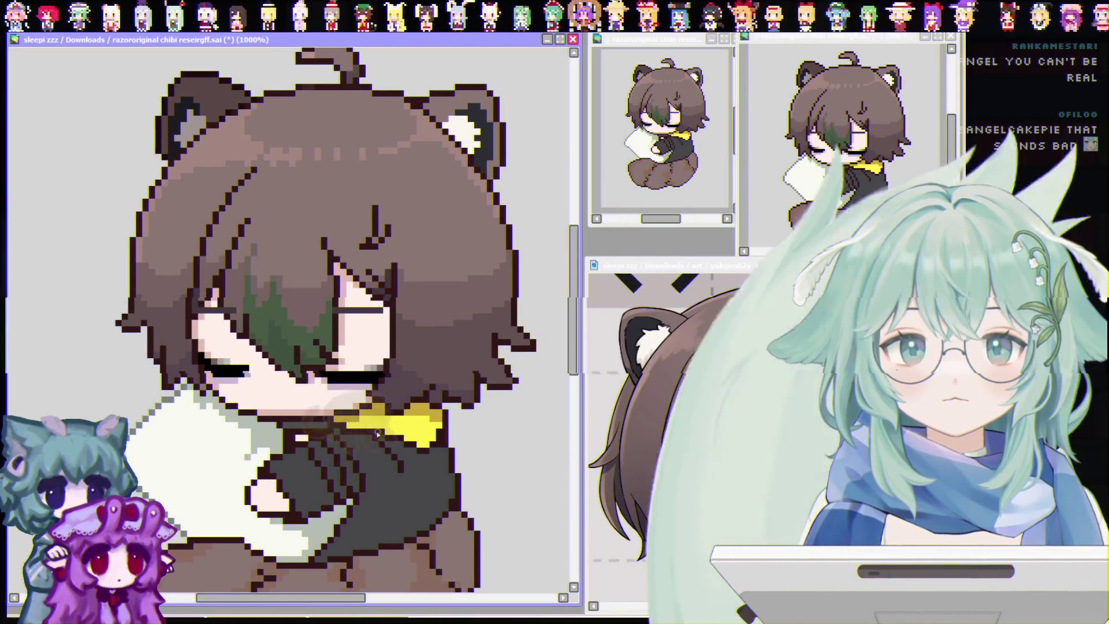
scroll(329, 422, "down", 2)
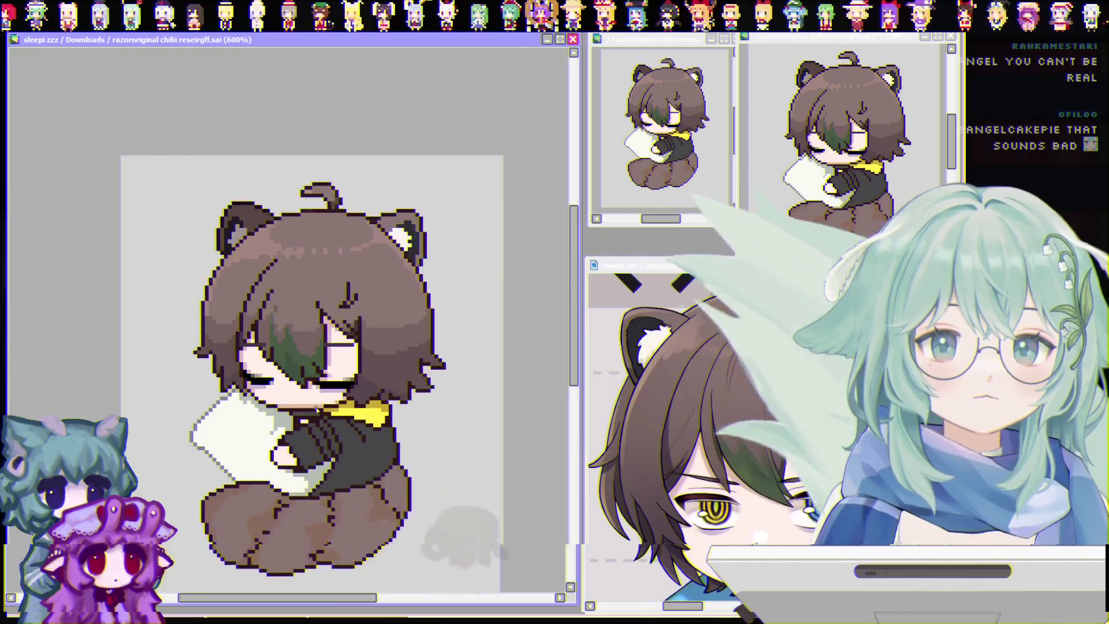
scroll(330, 422, "down", 1)
scroll(265, 410, "up", 1)
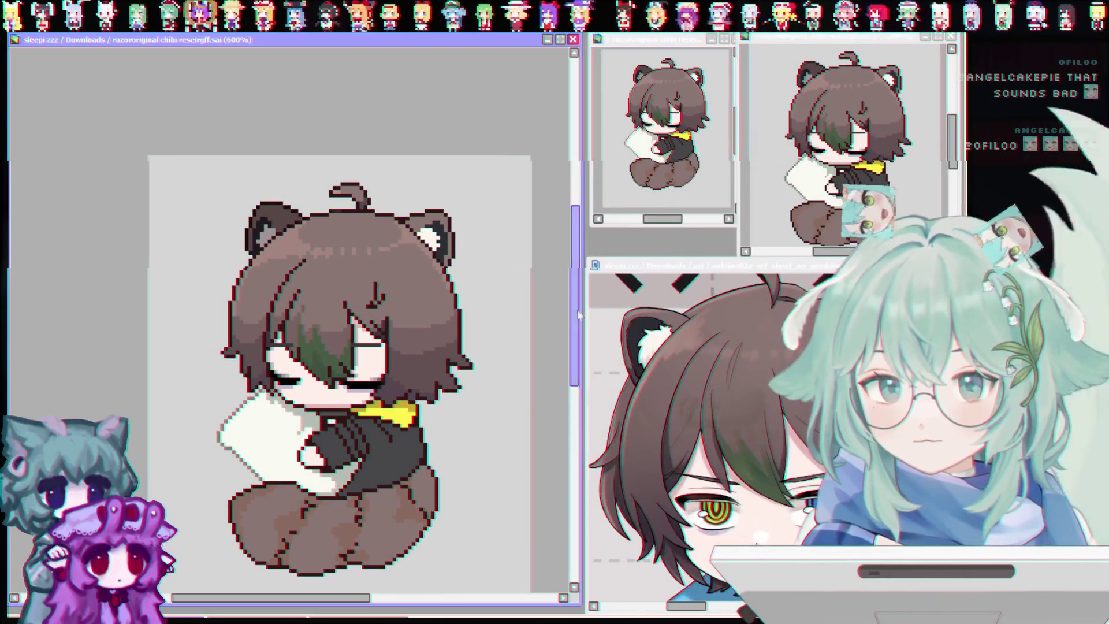
scroll(562, 307, "down", 3)
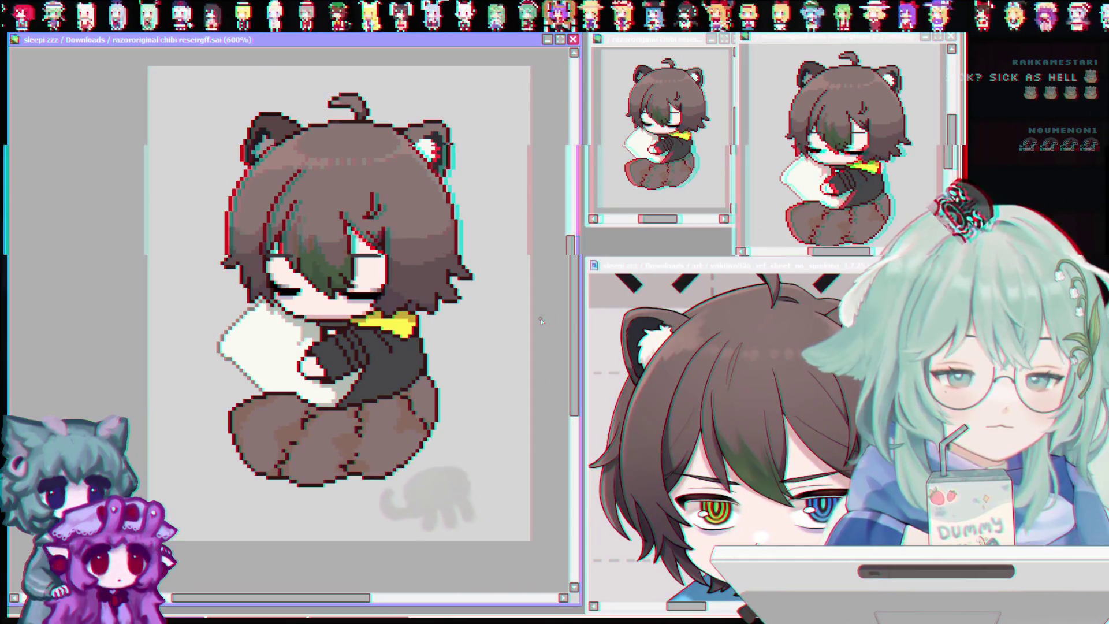
left_click_drag(303, 372, 329, 394)
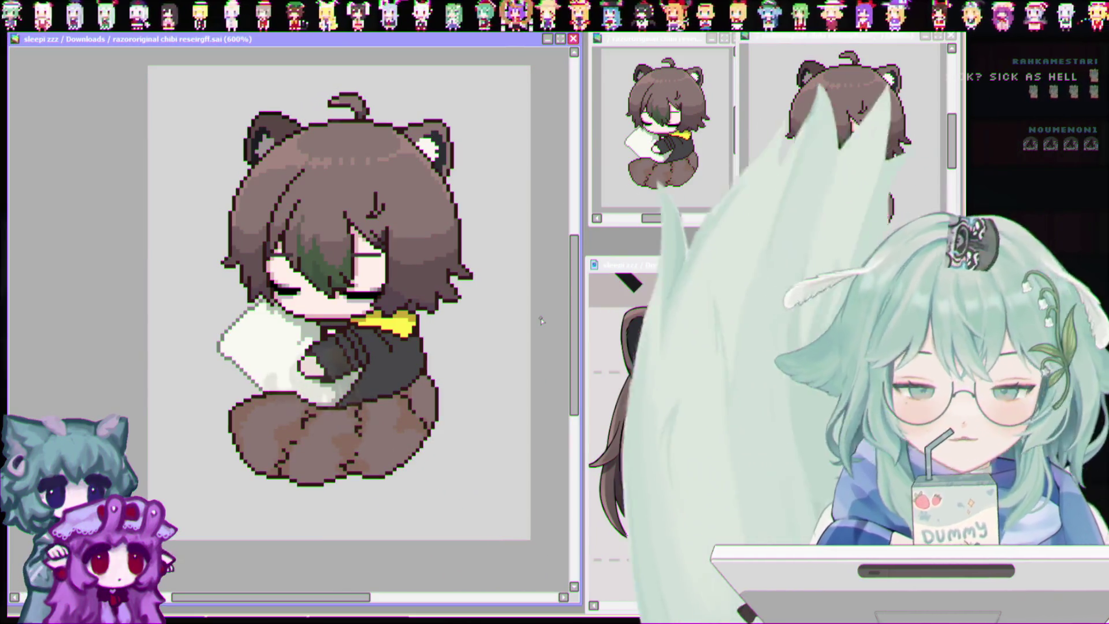
left_click_drag(243, 334, 290, 368)
key("ctrl+z")
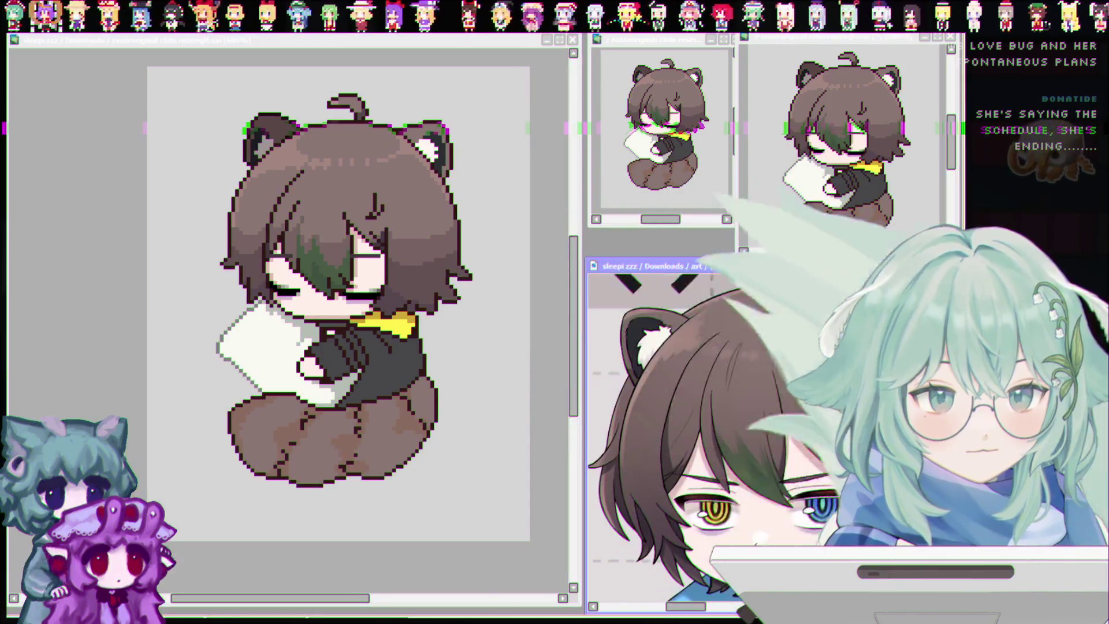
scroll(728, 433, "down", 3)
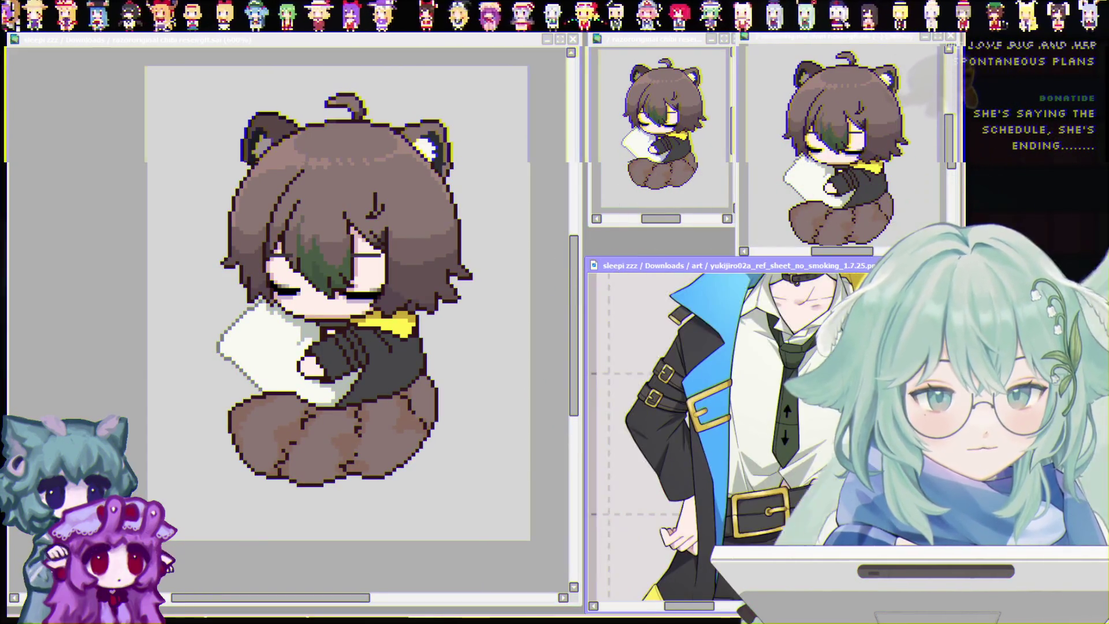
scroll(727, 434, "down", 2)
scroll(782, 431, "up", 3)
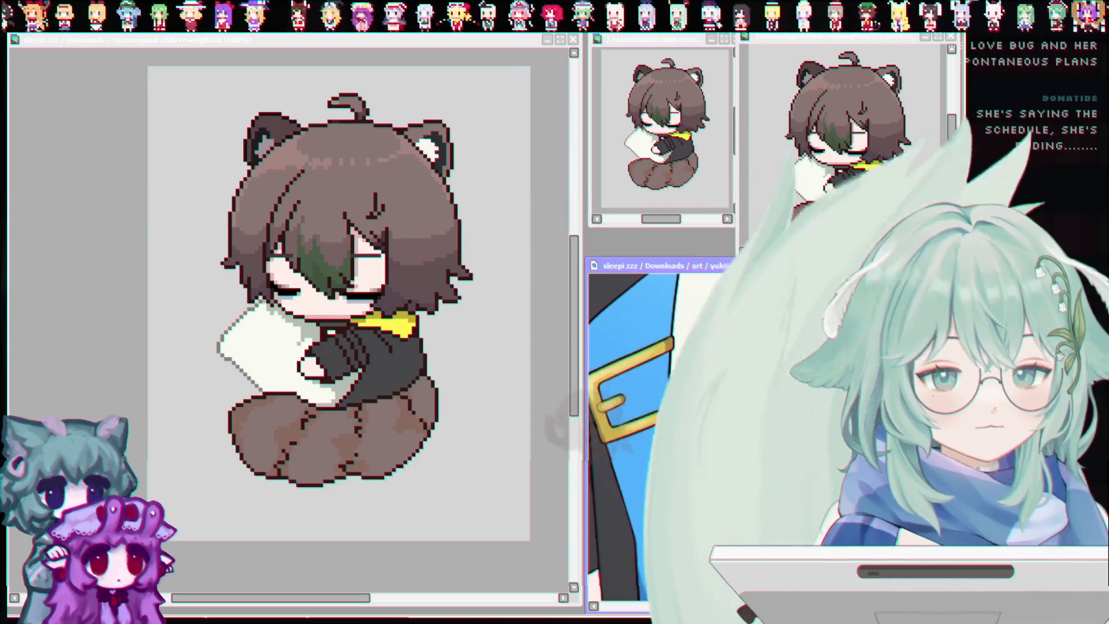
scroll(823, 461, "down", 3)
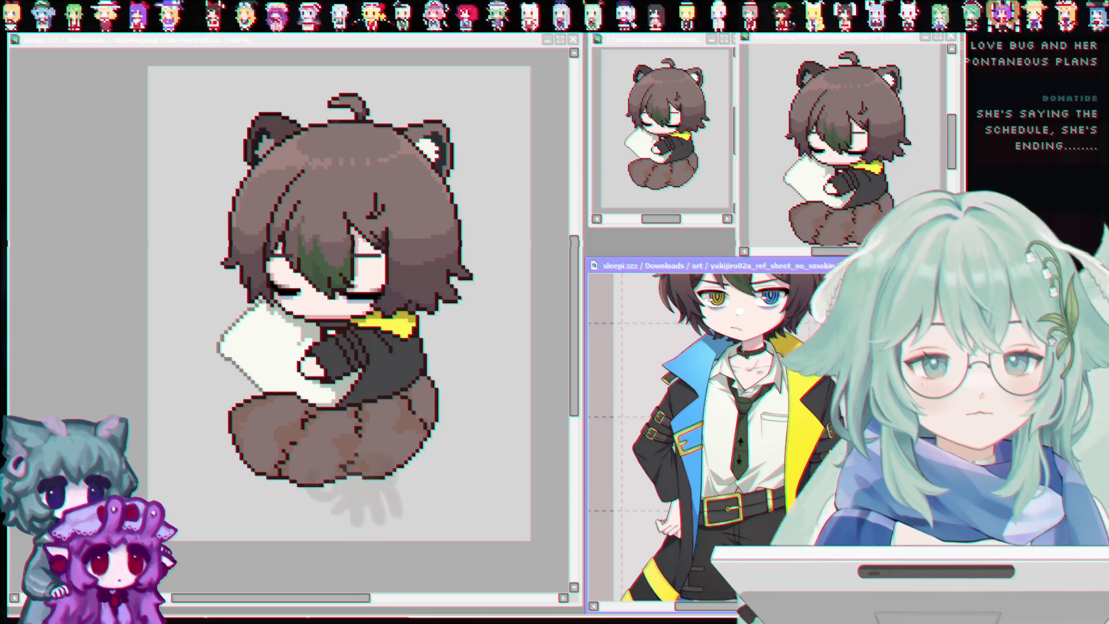
scroll(702, 433, "down", 5)
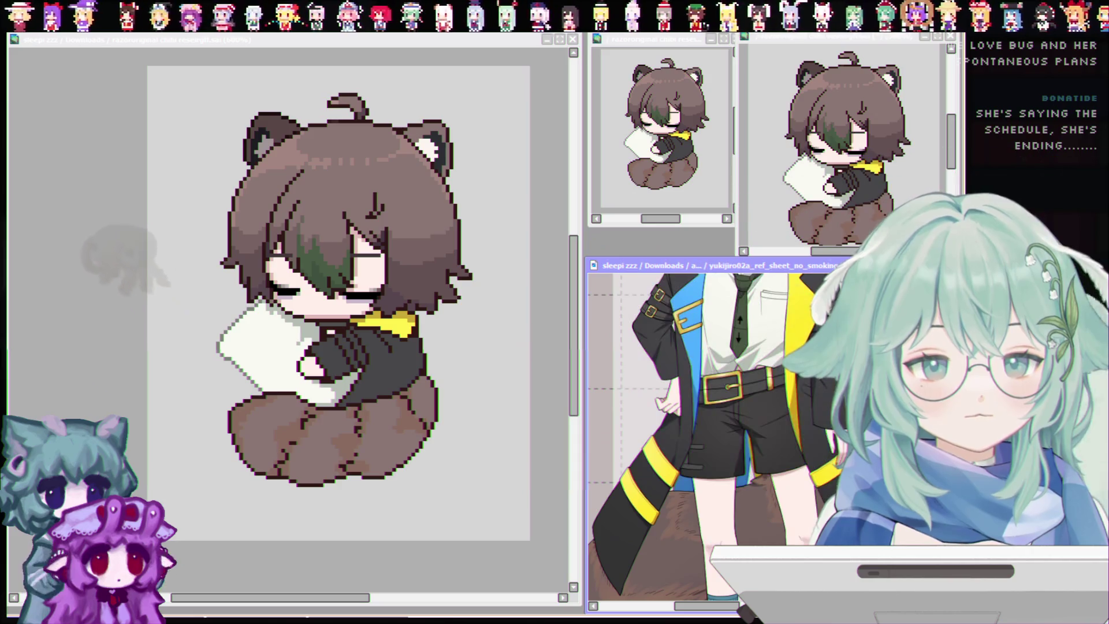
Return focus to the chibi drawing after viewing the reference legs and tail.
left_click(355, 463)
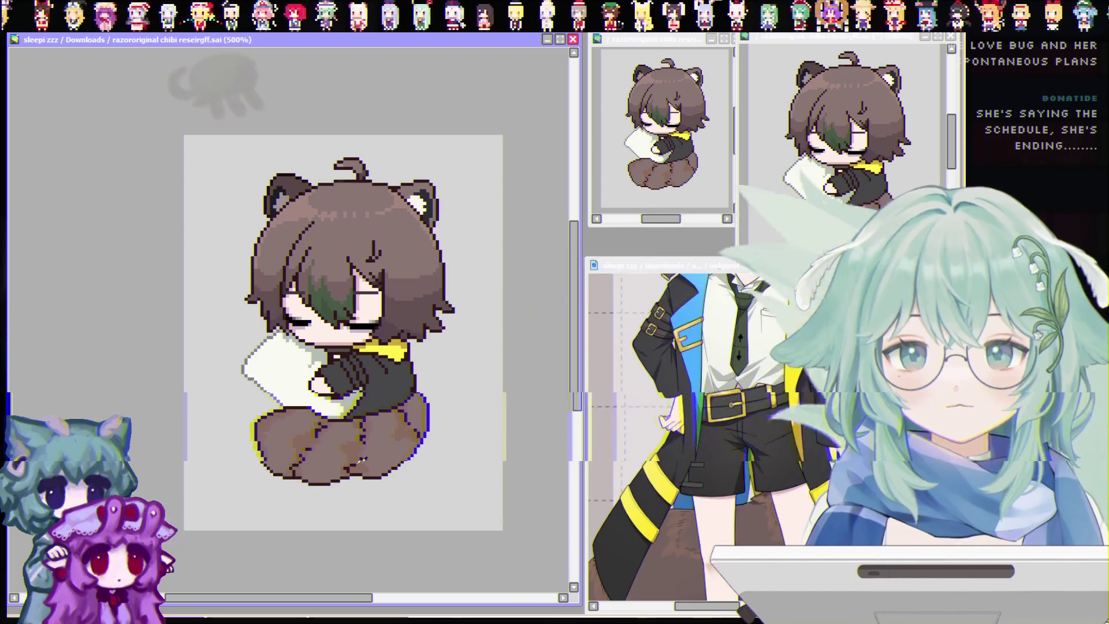
scroll(355, 464, "up", 2)
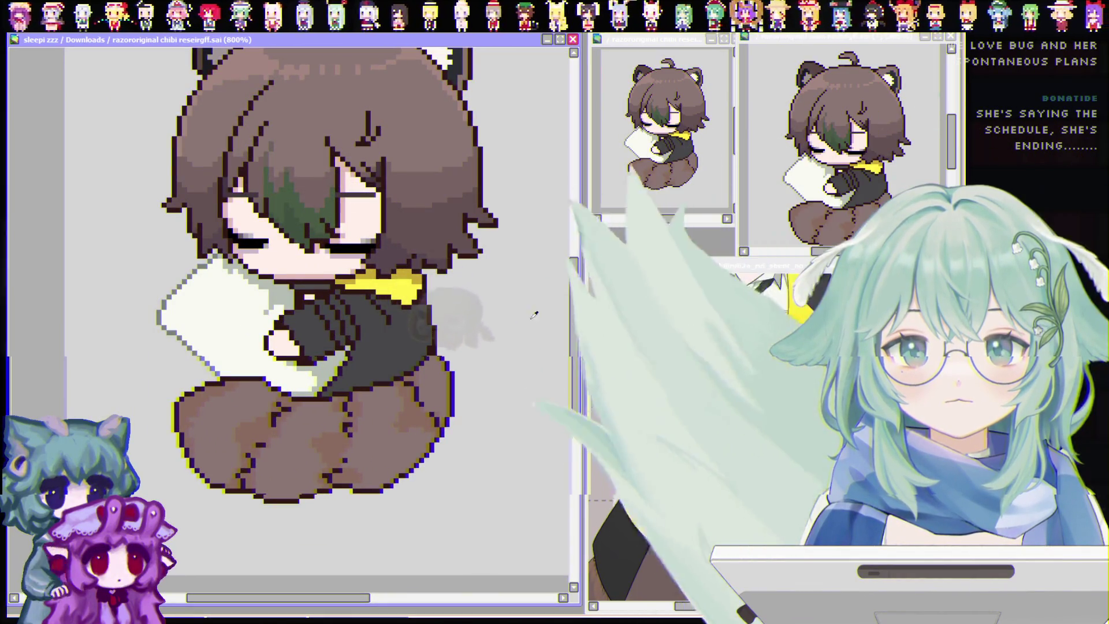
scroll(473, 350, "up", 1)
Switch the reference window's document and zoom in over the sleeve and hand.
key("ctrl+Tab")
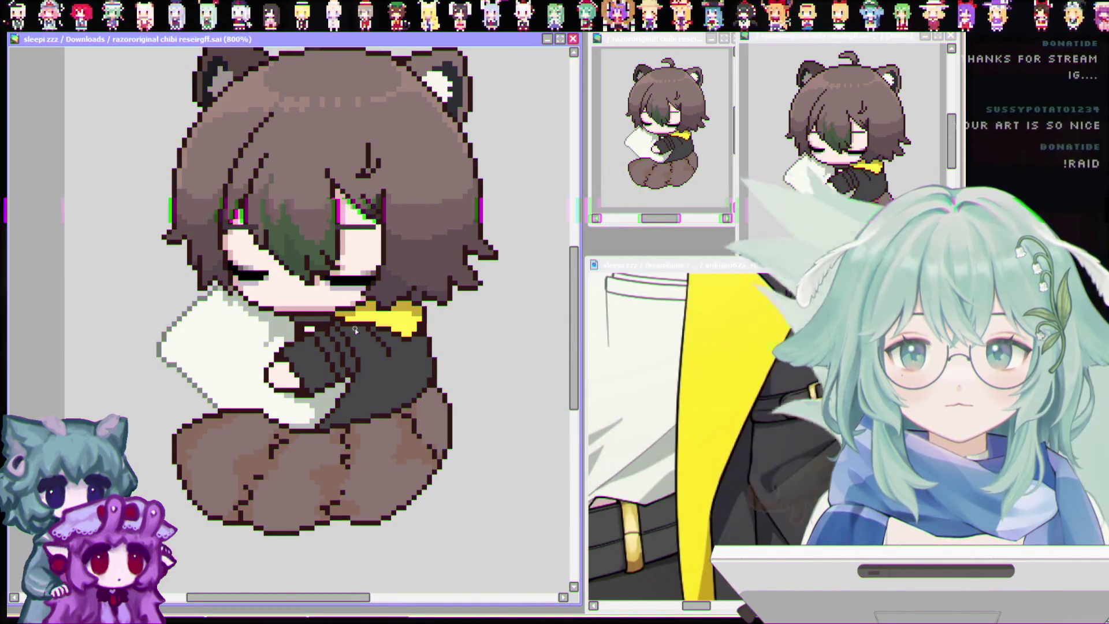
scroll(216, 330, "up", 1)
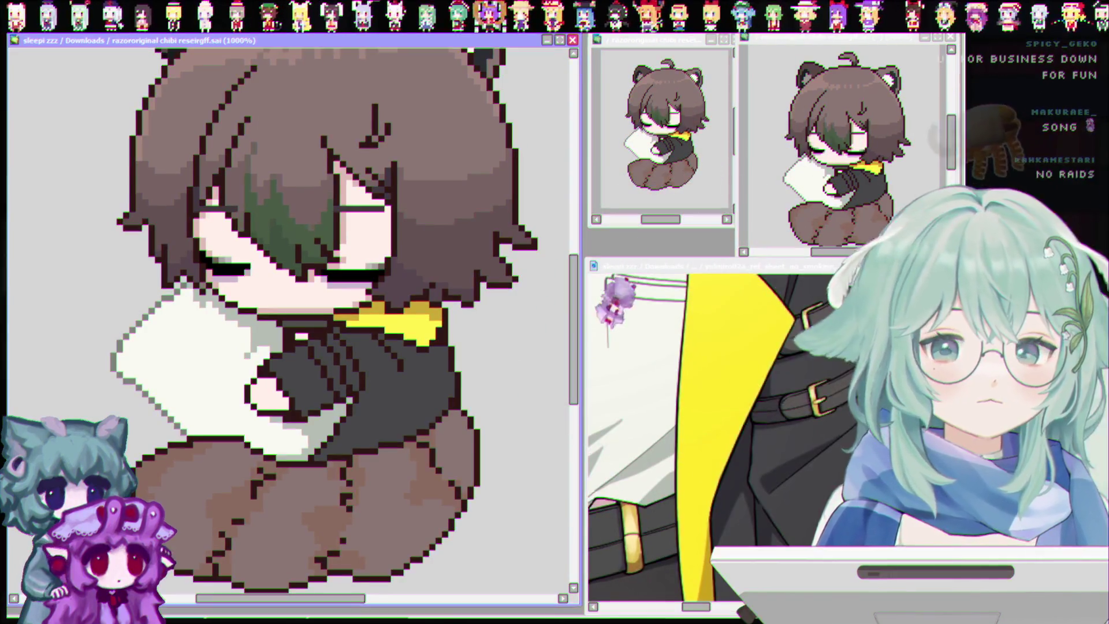
left_click(553, 535)
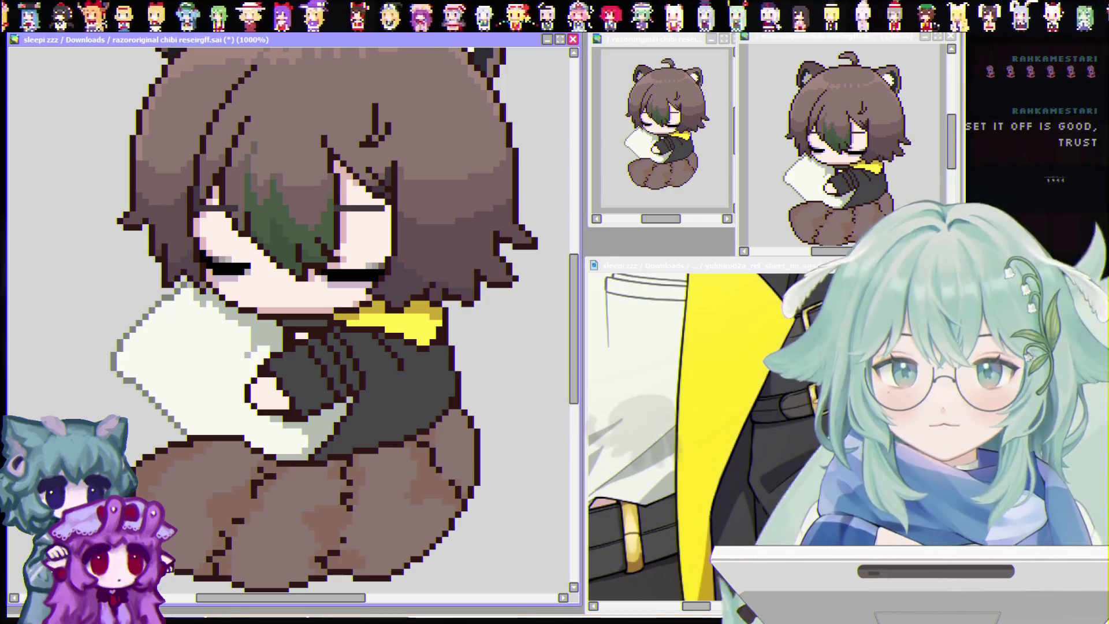
scroll(290, 321, "left", 1)
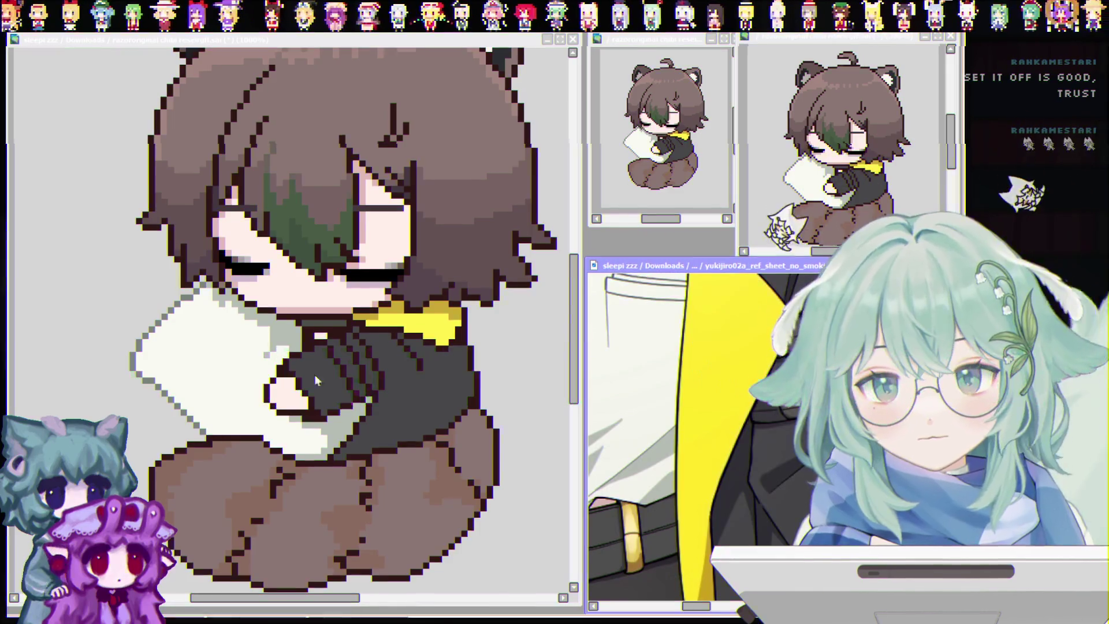
scroll(362, 350, "up", 2)
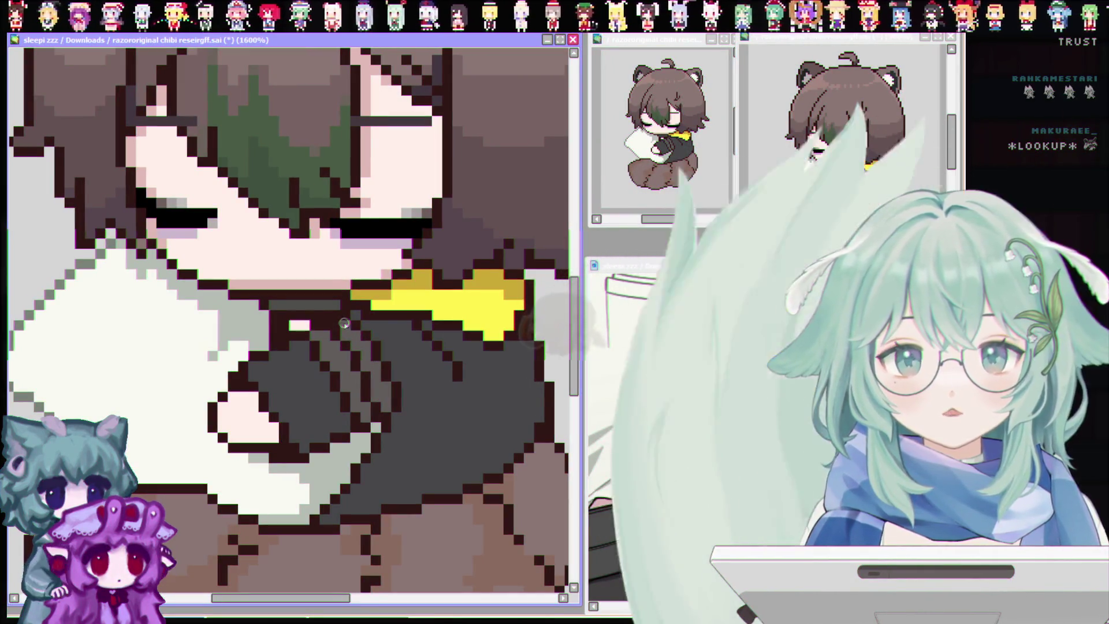
Check the reference image window, then return to the main drawing.
left_click(658, 390)
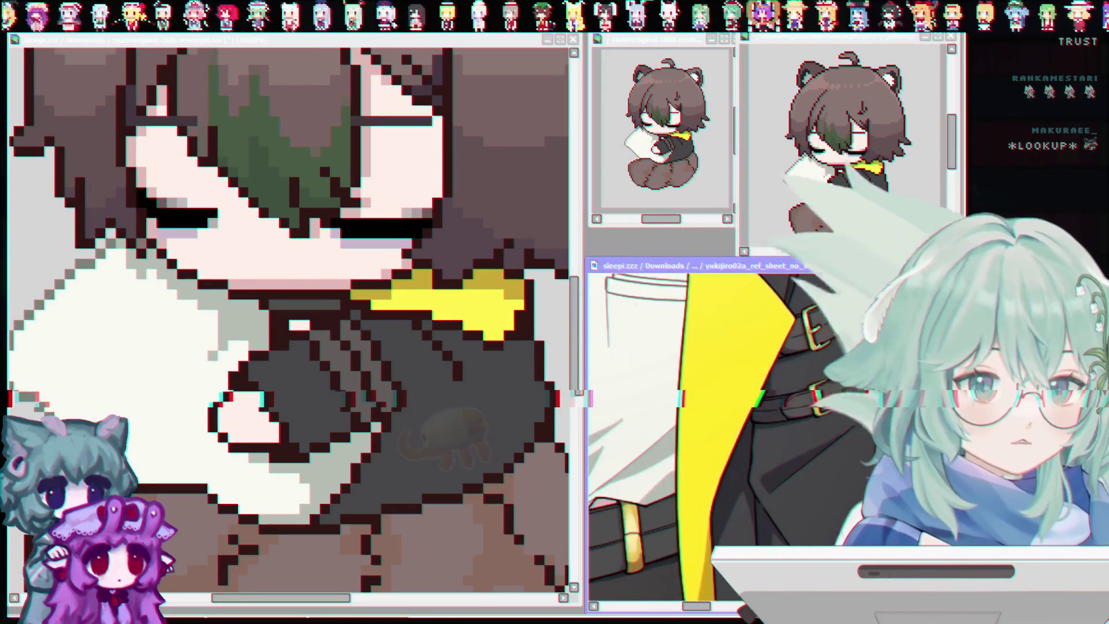
left_click(315, 359)
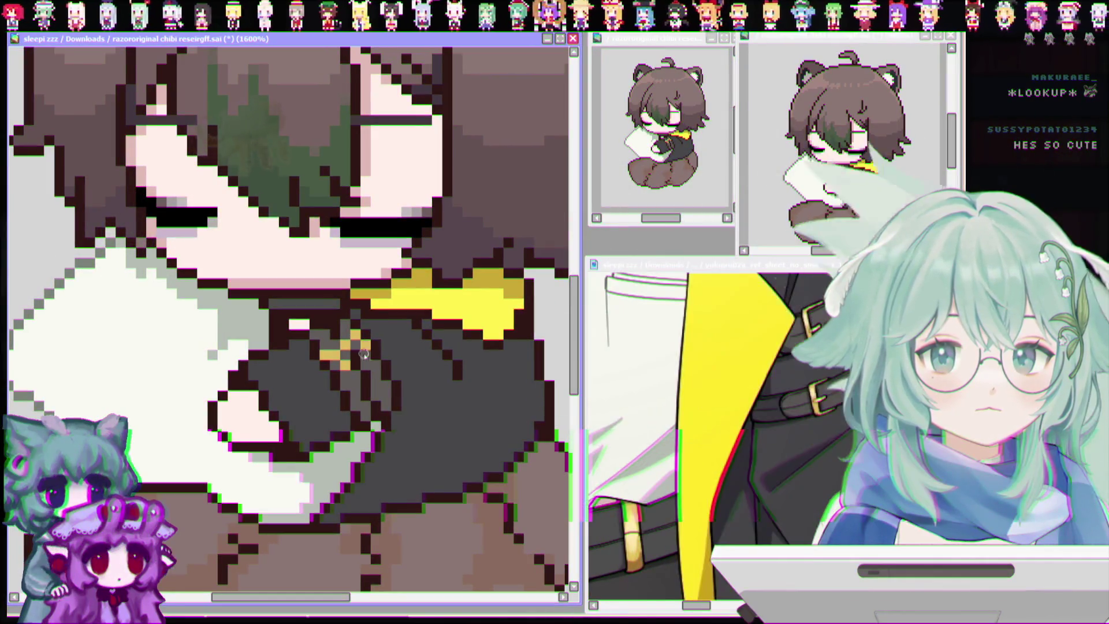
scroll(386, 396, "down", 1)
scroll(386, 397, "down", 1)
scroll(371, 396, "down", 1)
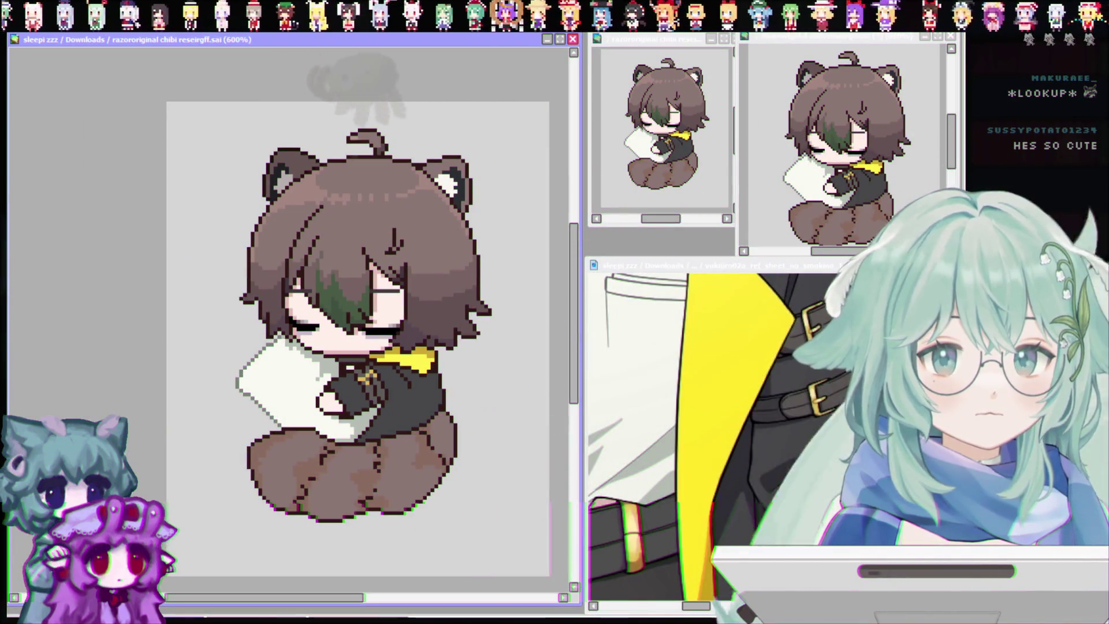
Switch to the reference window to view the belt and shorts.
left_click(777, 434)
scroll(777, 435, "down", 2)
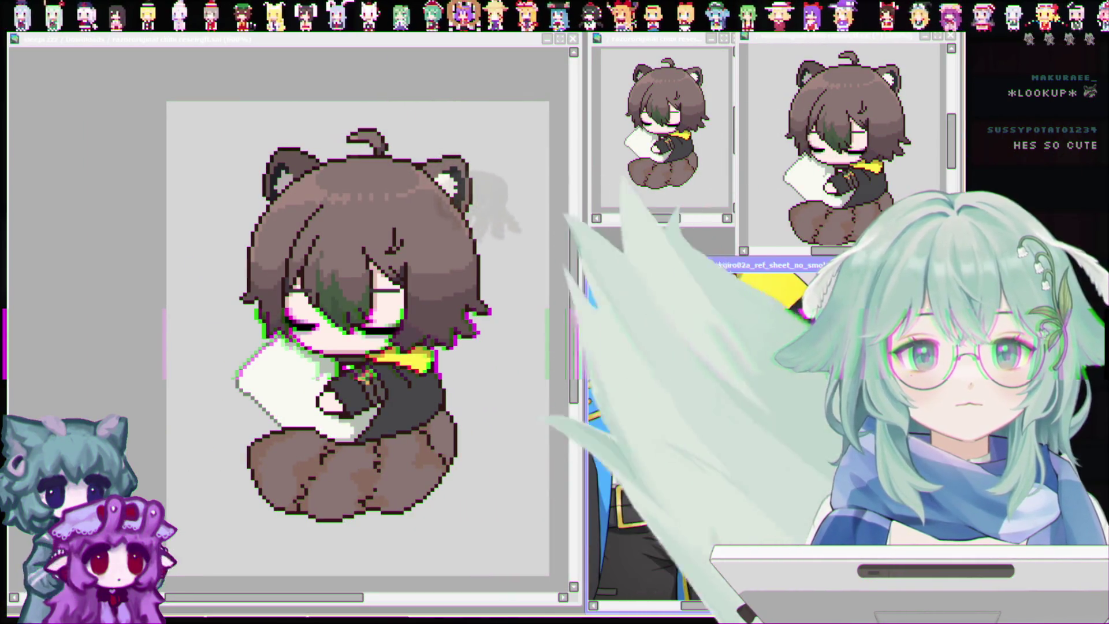
scroll(719, 434, "down", 3)
scroll(719, 433, "down", 3)
scroll(719, 433, "down", 2)
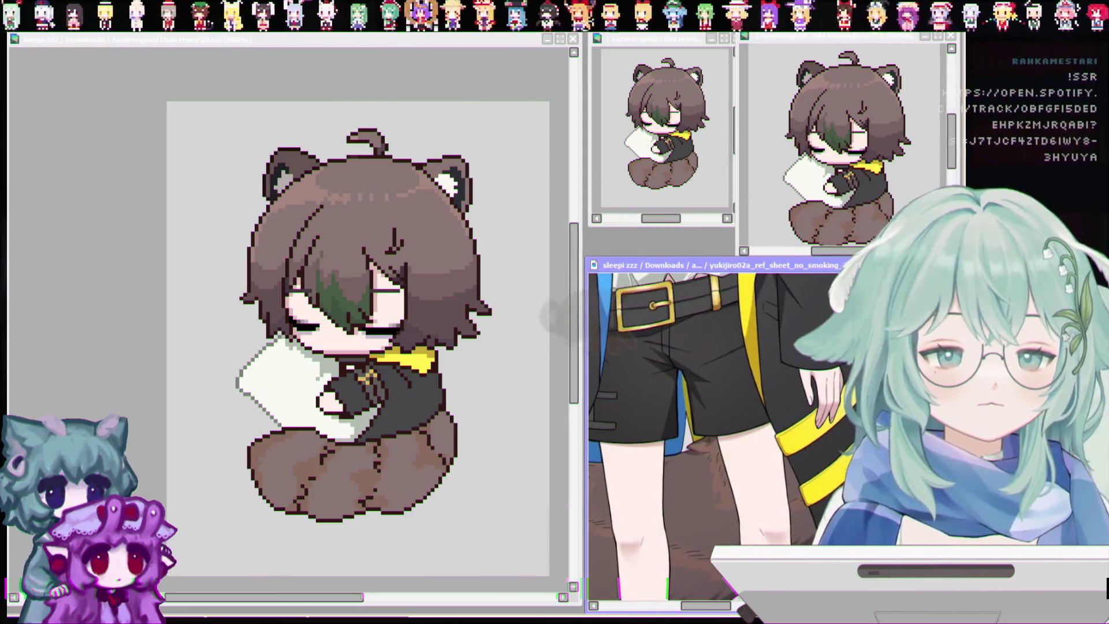
scroll(720, 433, "down", 2)
scroll(719, 434, "down", 2)
scroll(719, 433, "down", 2)
scroll(719, 434, "up", 3)
scroll(719, 433, "up", 2)
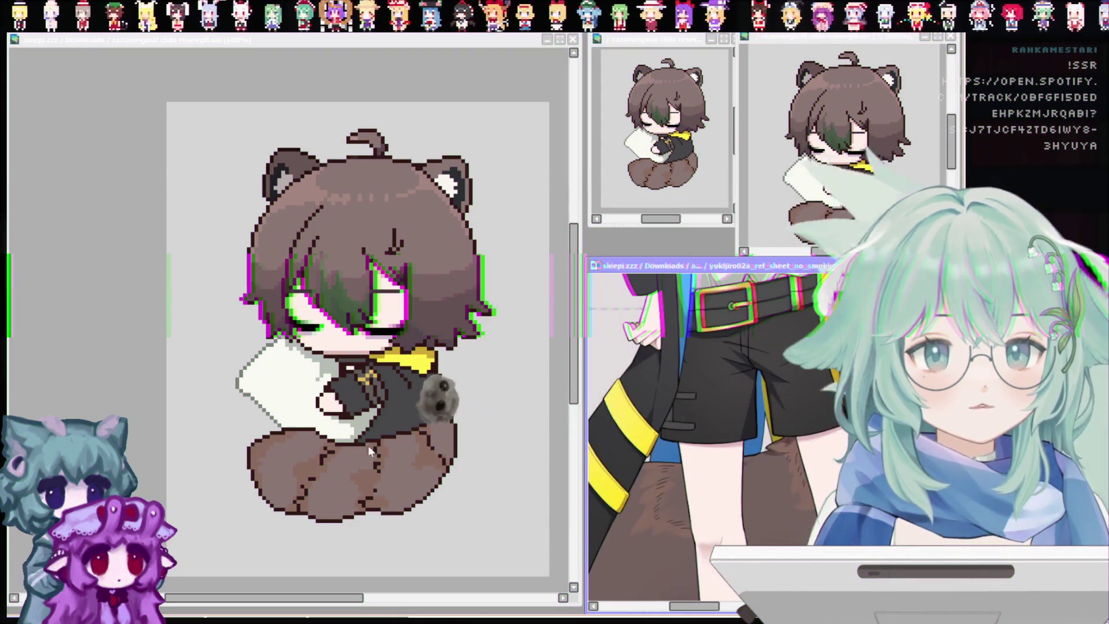
scroll(348, 409, "up", 2)
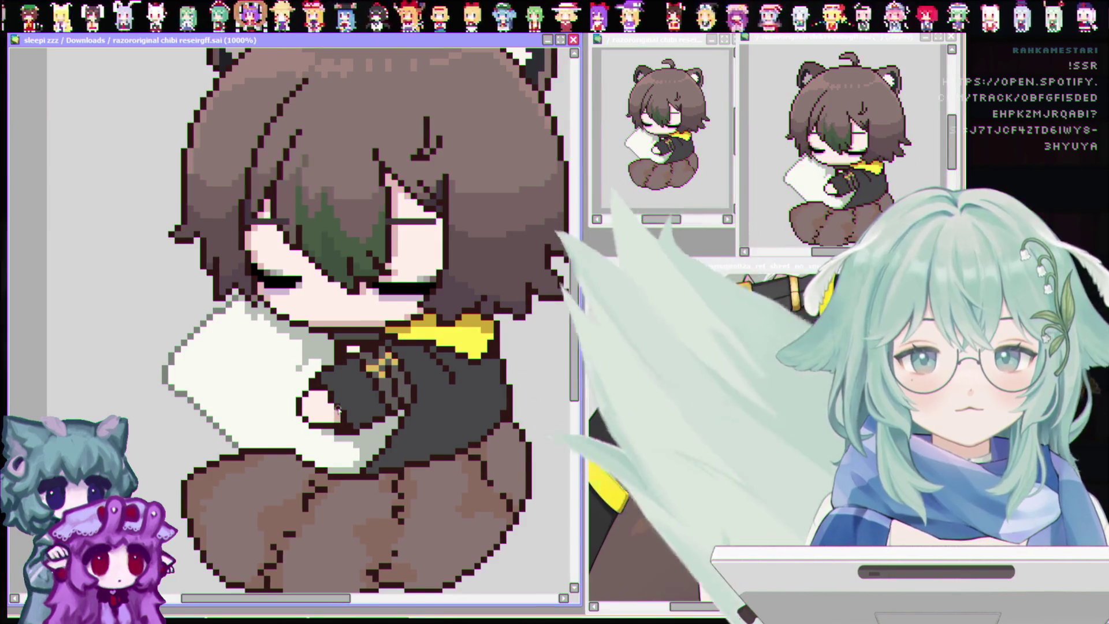
Recolour a stray pixel beside the hand hugging the pillow.
left_click(319, 394)
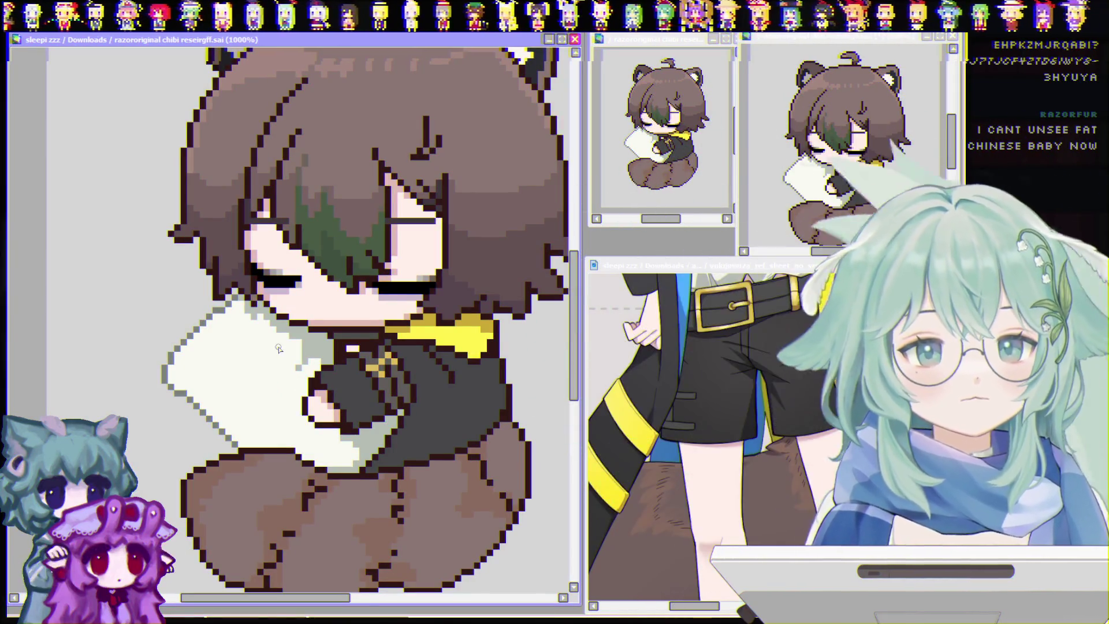
scroll(297, 344, "down", 2)
scroll(299, 343, "down", 1)
scroll(347, 325, "up", 1)
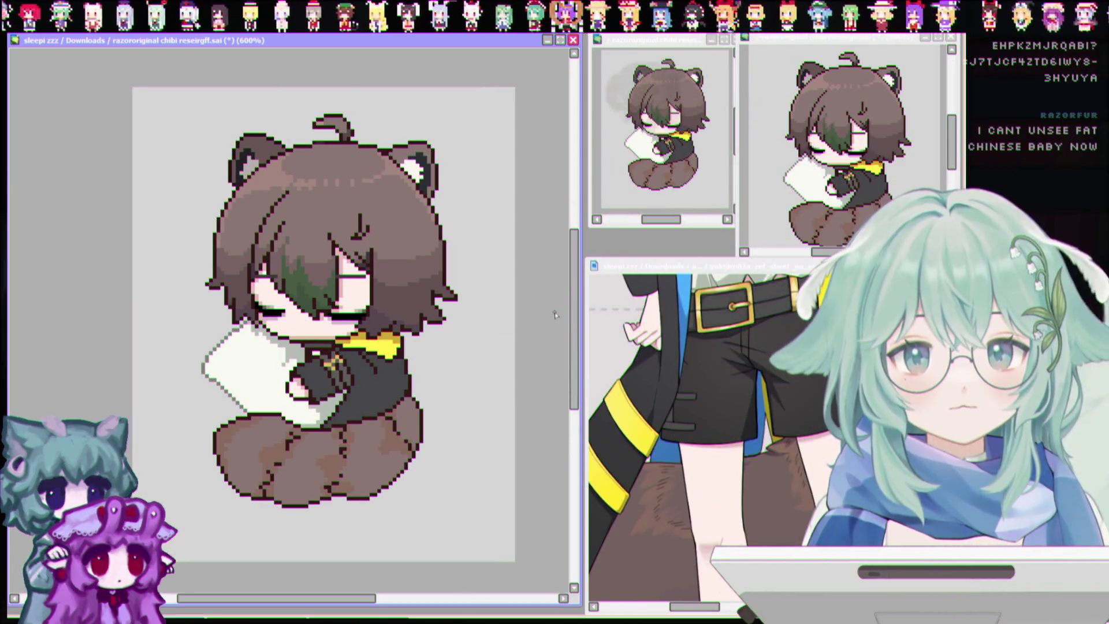
scroll(561, 312, "up", 1)
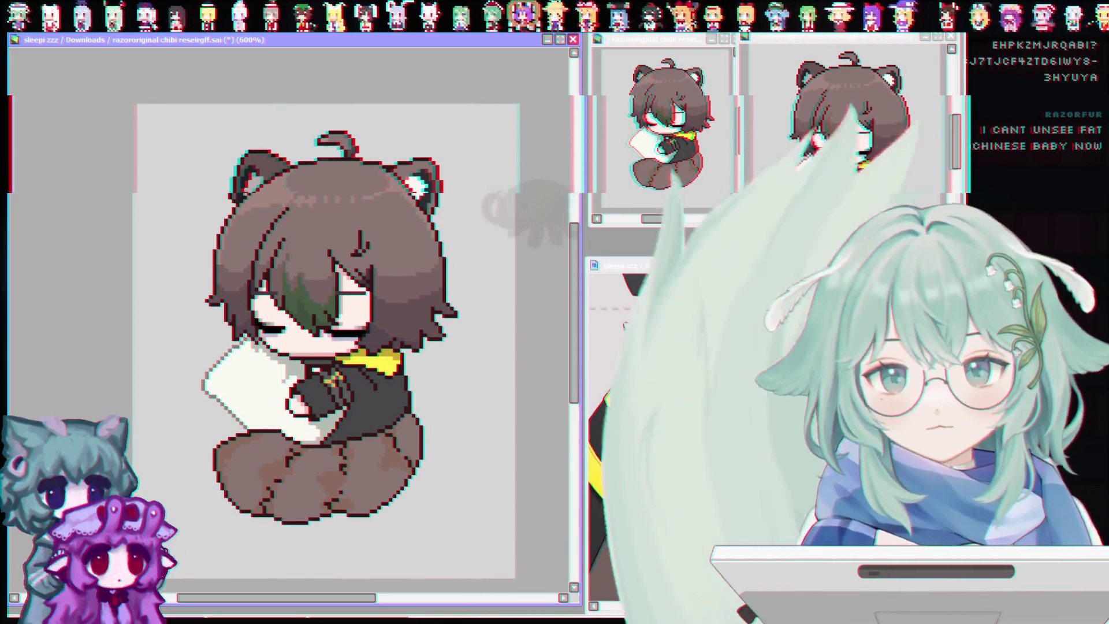
scroll(121, 189, "up", 1)
scroll(259, 207, "up", 1)
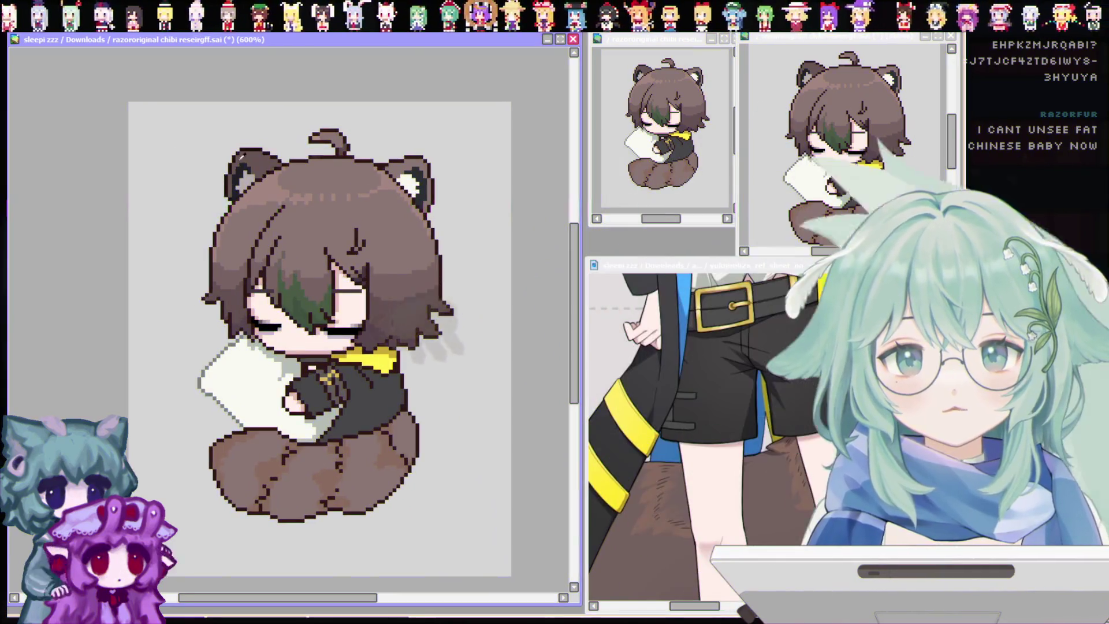
scroll(378, 219, "up", 1)
scroll(377, 222, "down", 1)
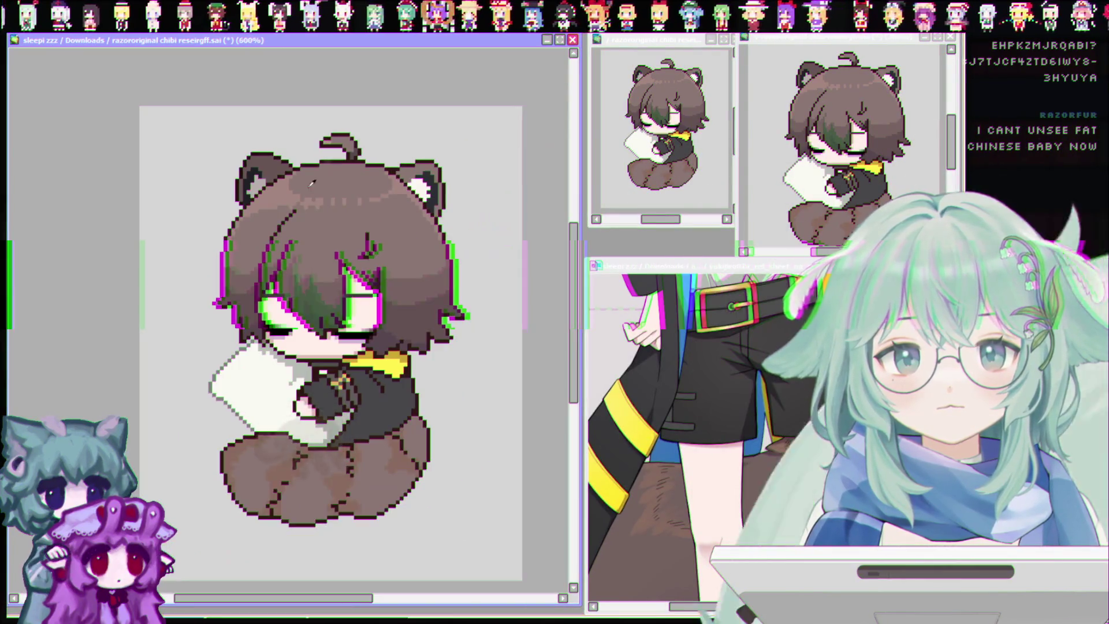
scroll(430, 359, "up", 1)
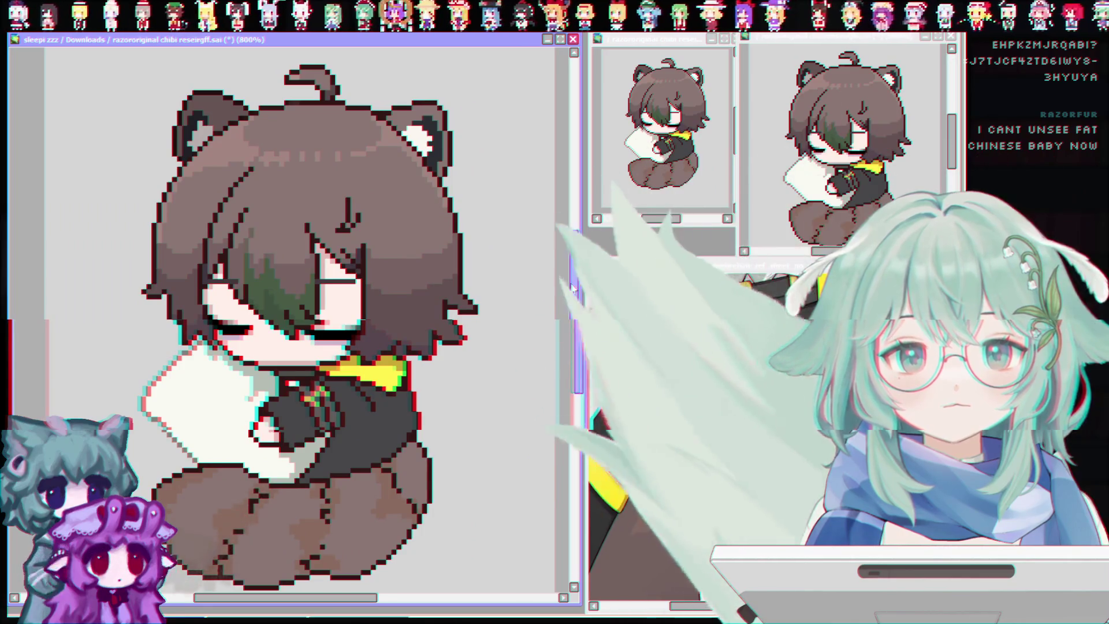
left_click_drag(571, 284, 572, 301)
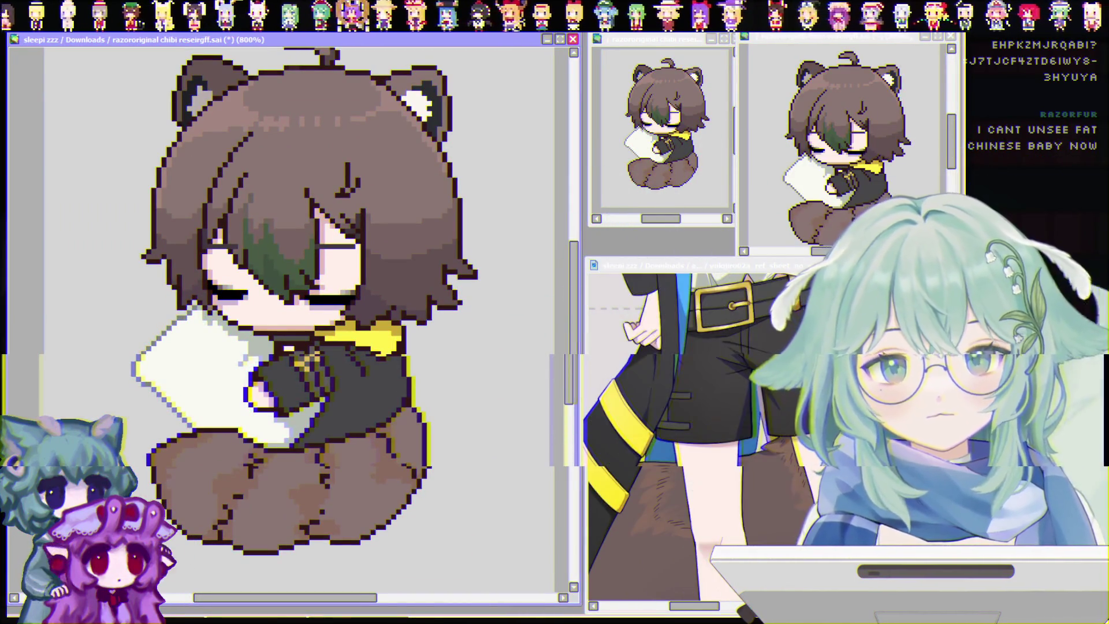
scroll(676, 433, "down", 2)
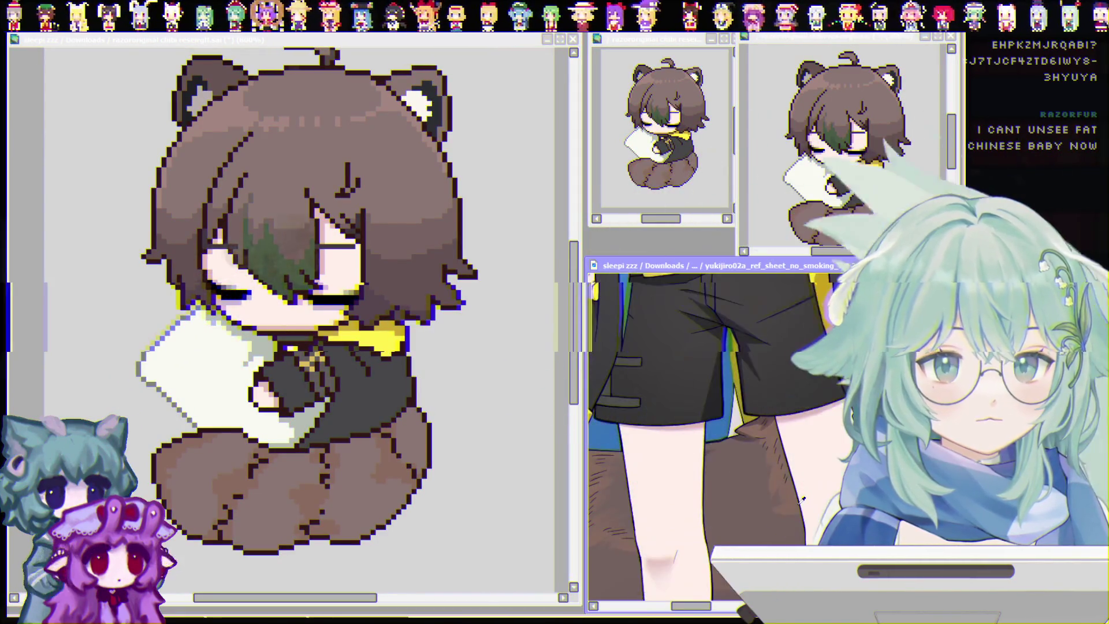
scroll(801, 502, "up", 2)
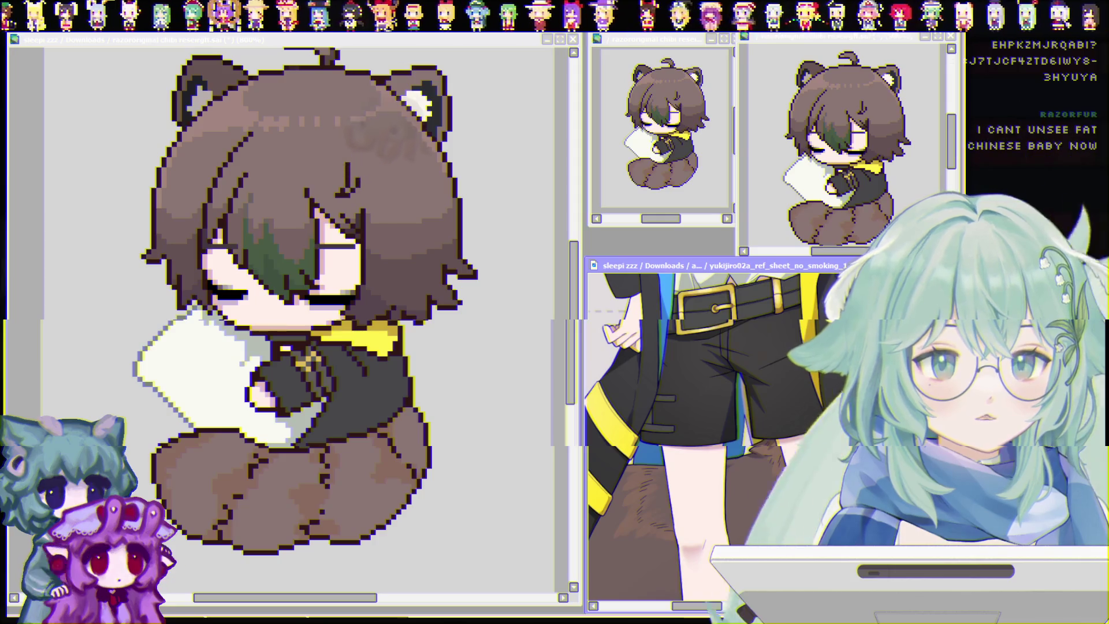
scroll(676, 434, "up", 3)
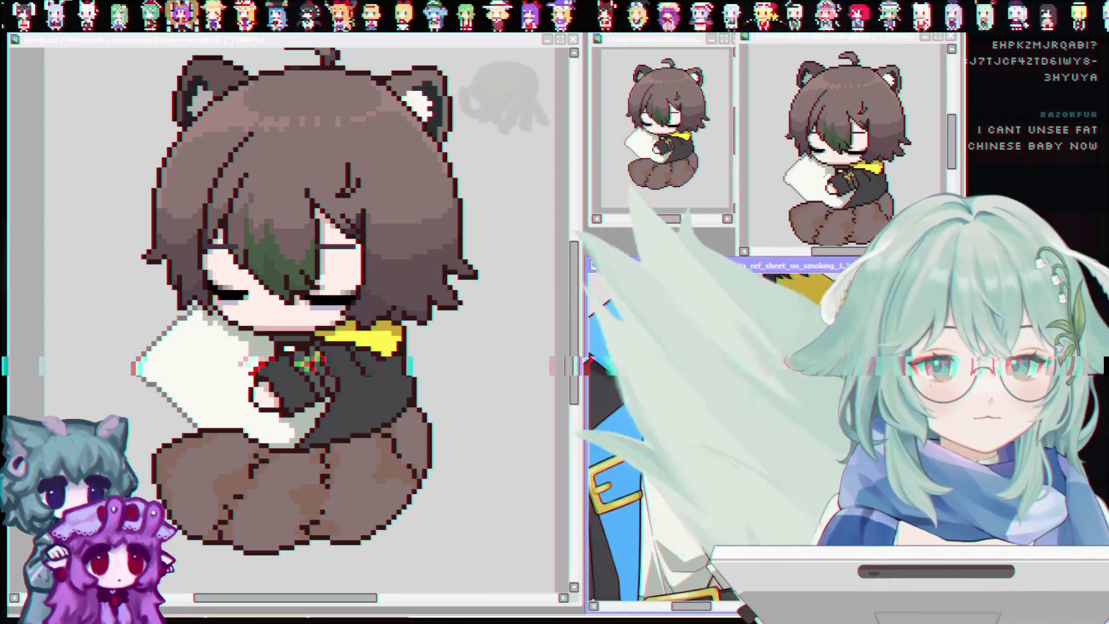
scroll(725, 279, "up", 3)
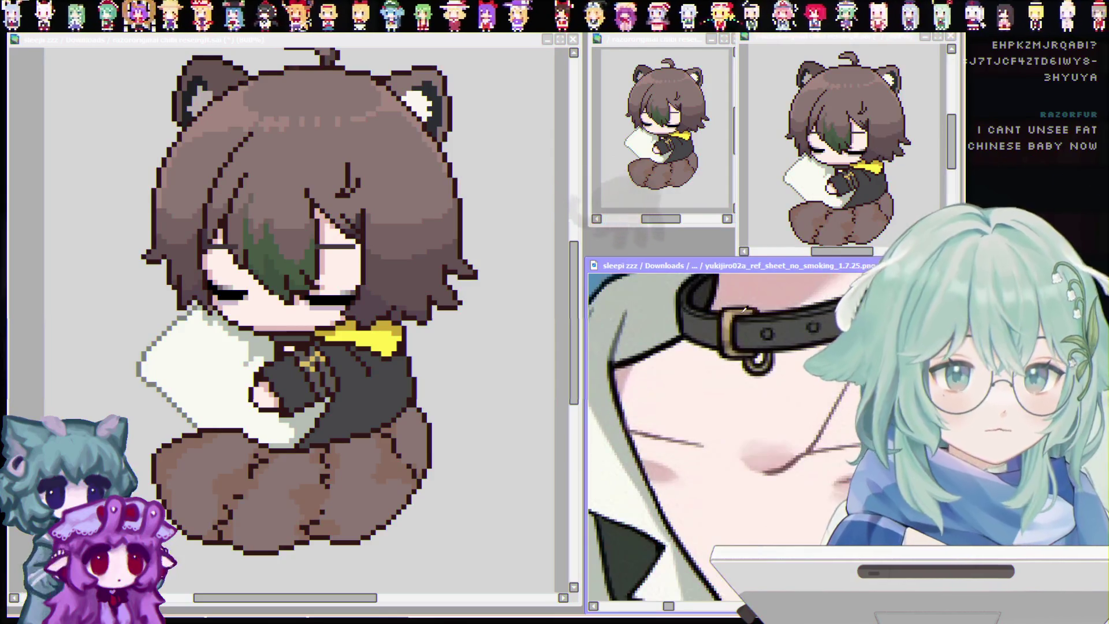
left_click(308, 346)
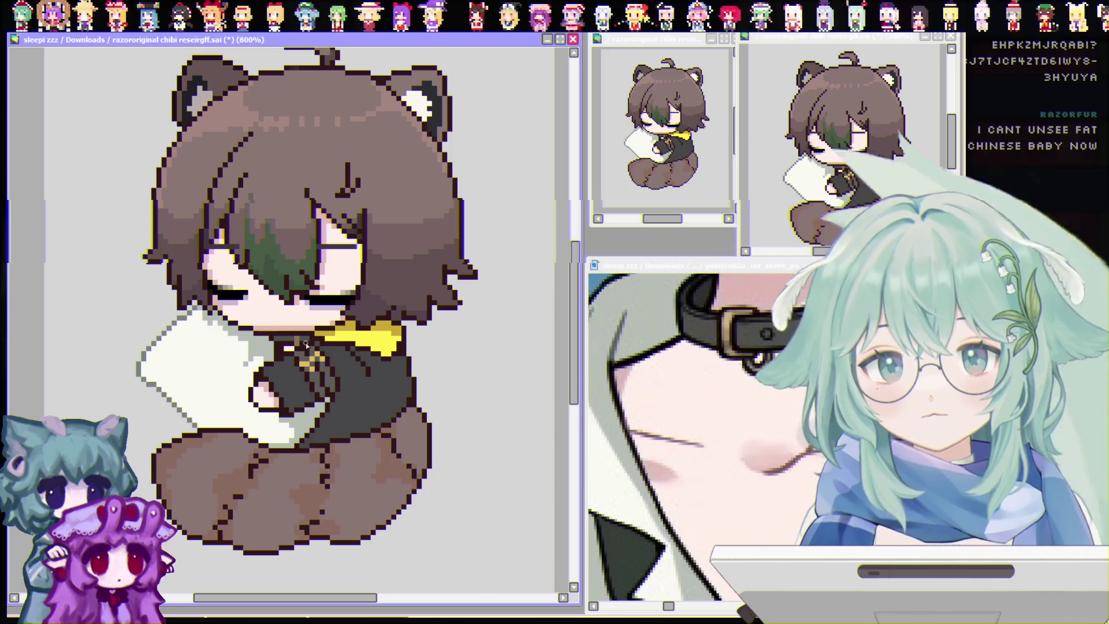
key("ctrl+s")
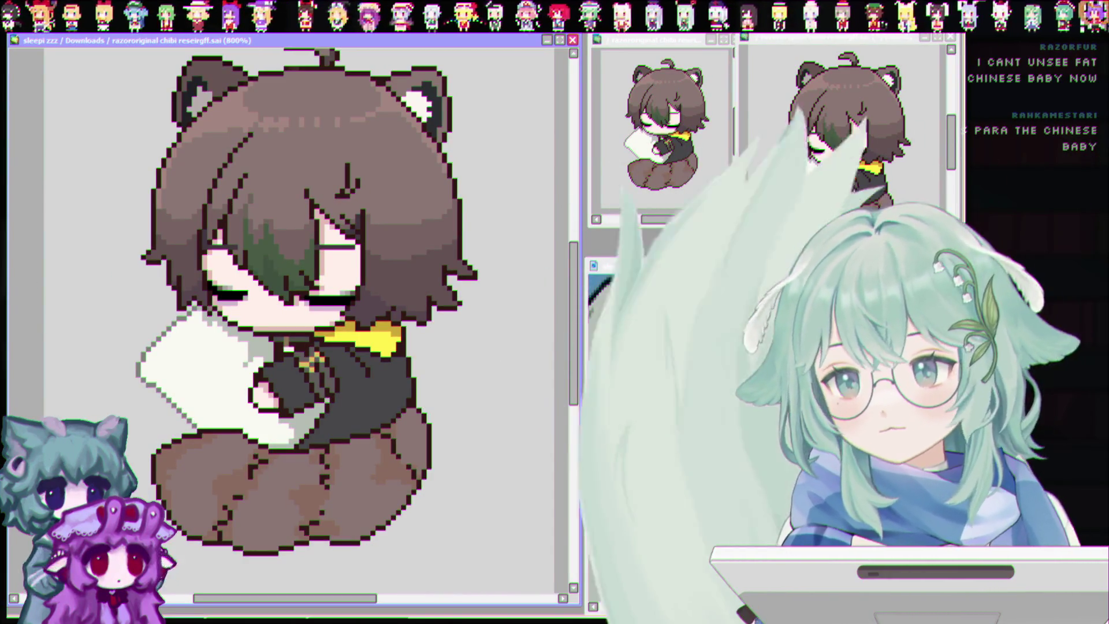
scroll(742, 419, "down", 3)
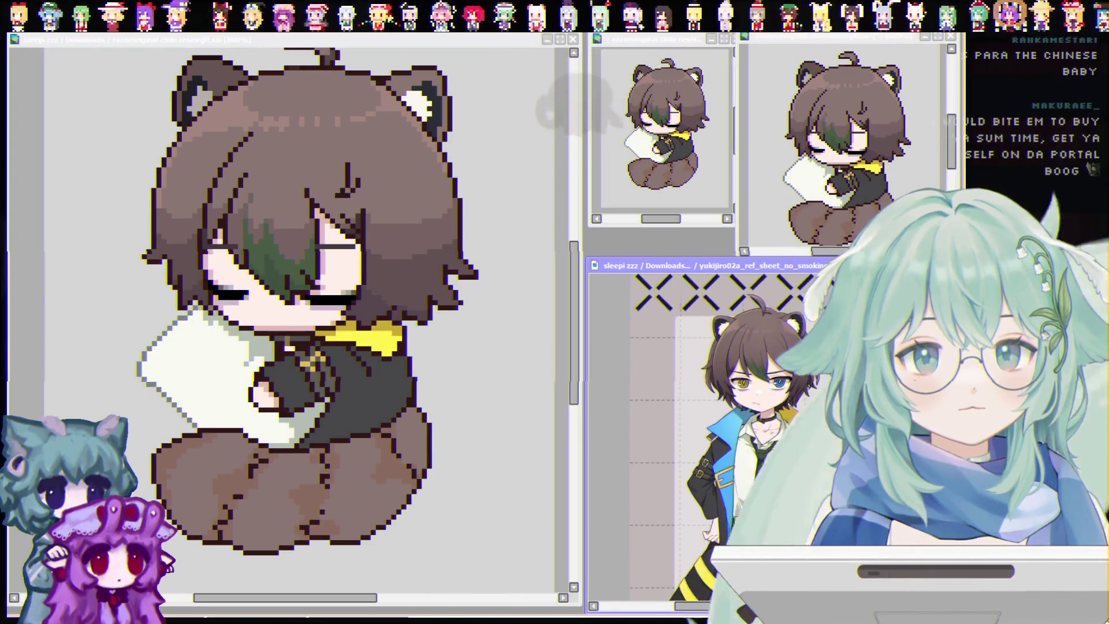
scroll(743, 419, "down", 3)
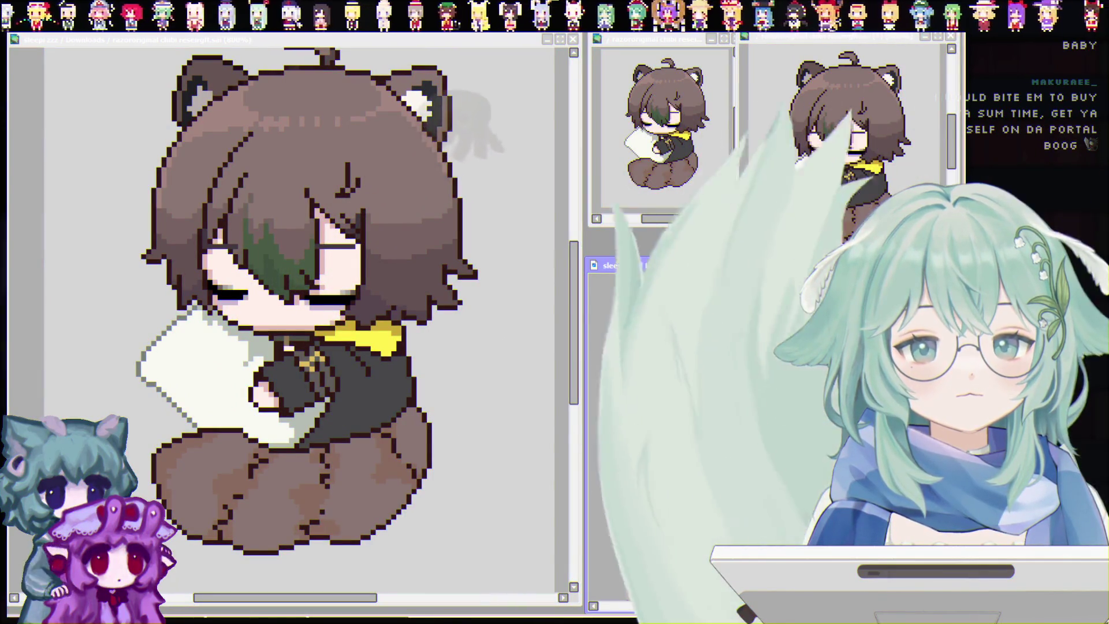
scroll(351, 353, "down", 1)
scroll(351, 352, "up", 2)
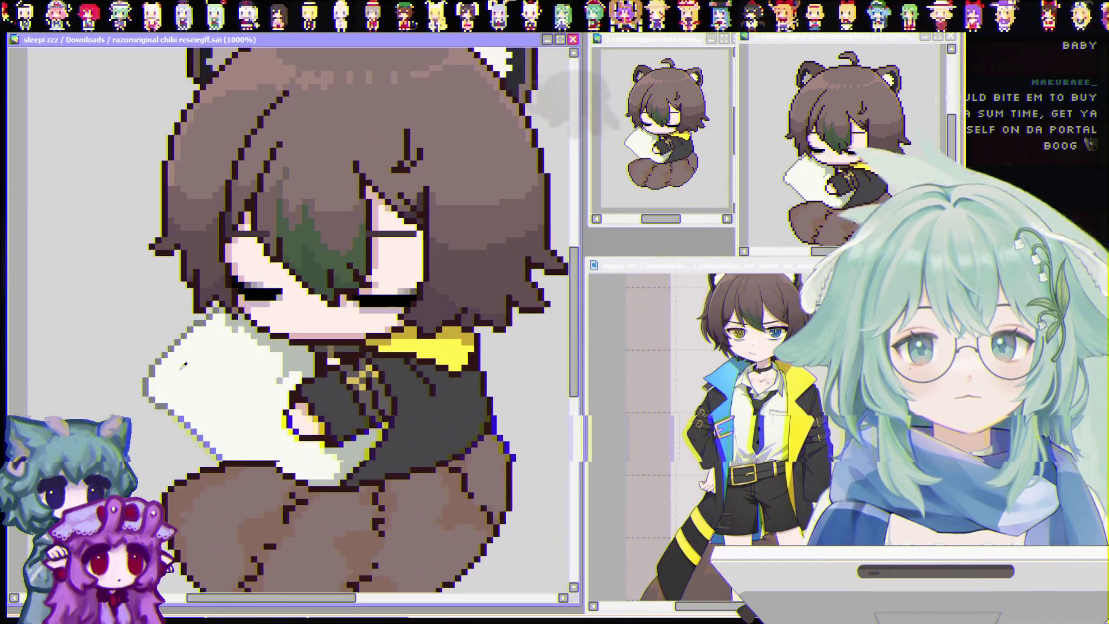
Repaint the sleeve pixels where the arm presses against the pillow.
left_click(219, 423)
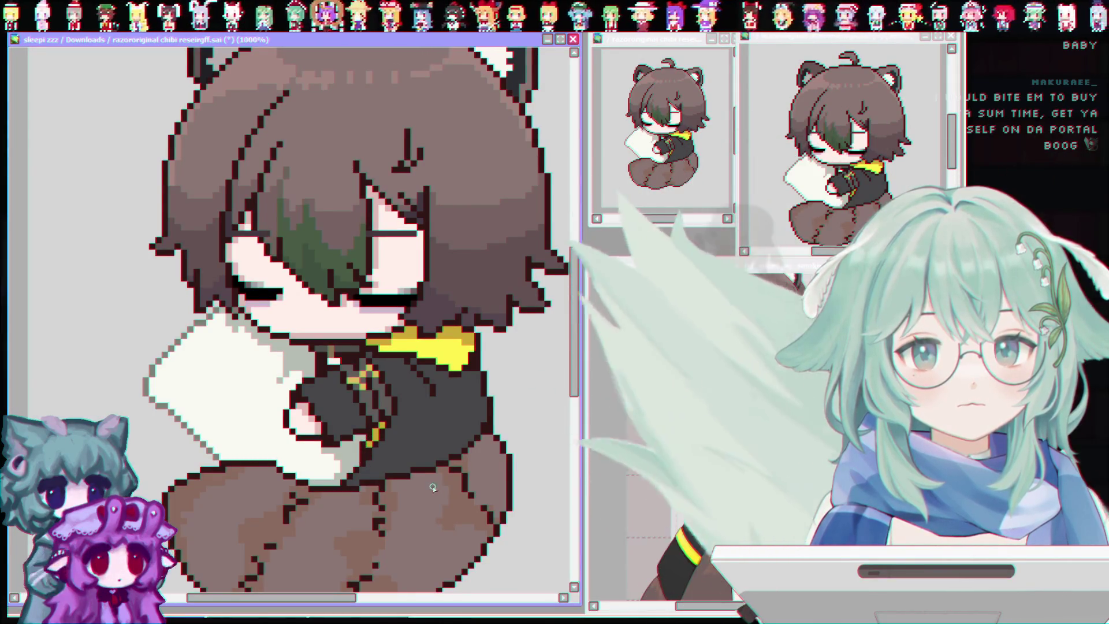
scroll(425, 482, "down", 1)
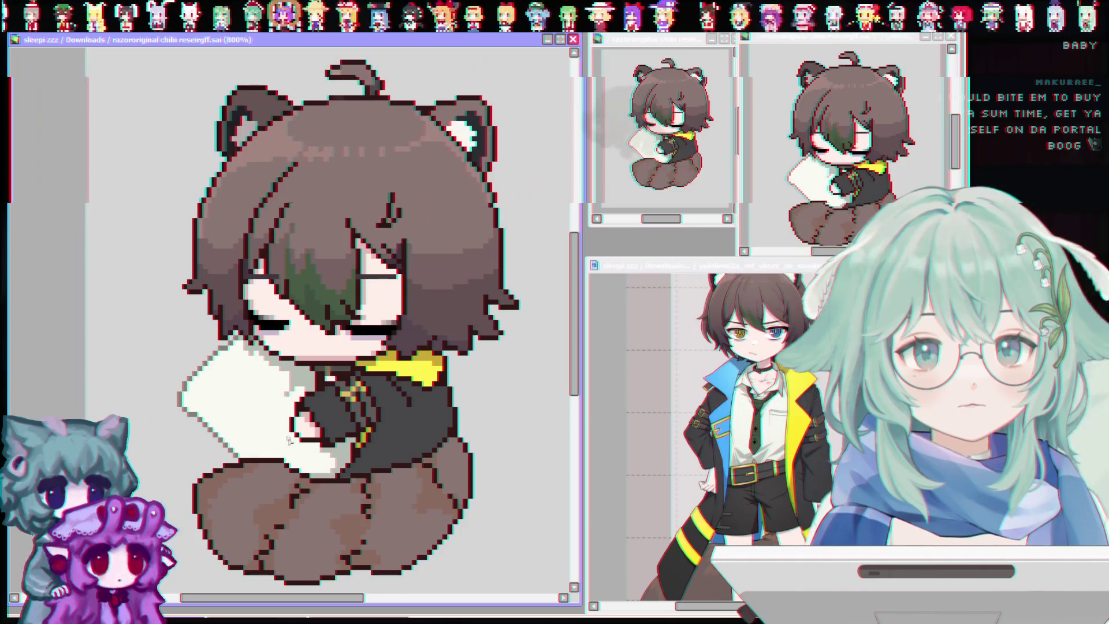
scroll(790, 501, "up", 3)
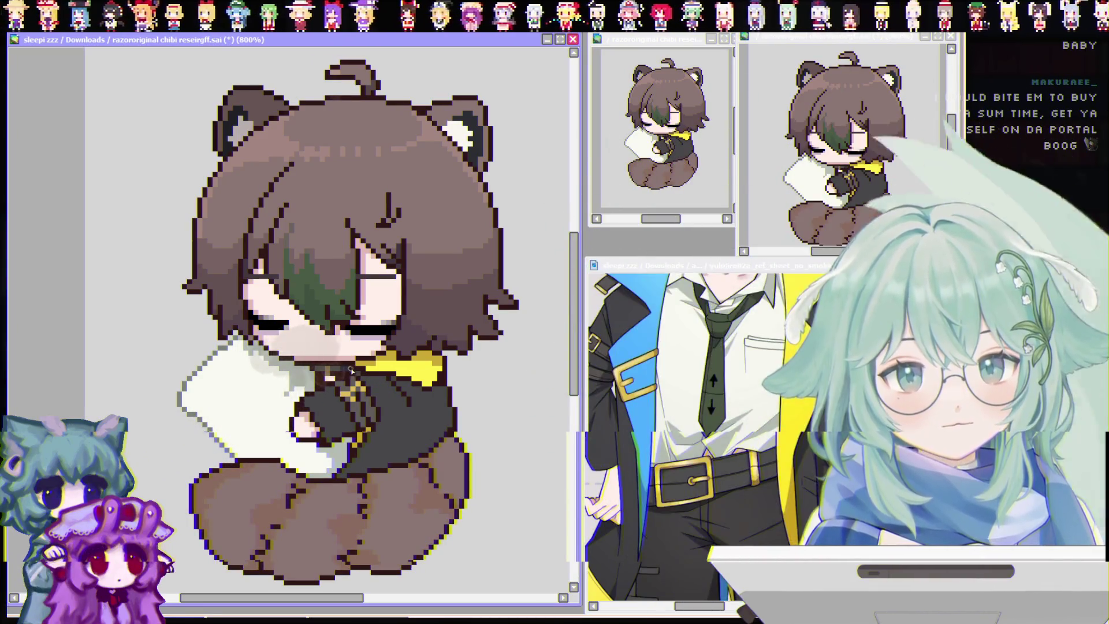
left_click_drag(252, 347, 303, 385)
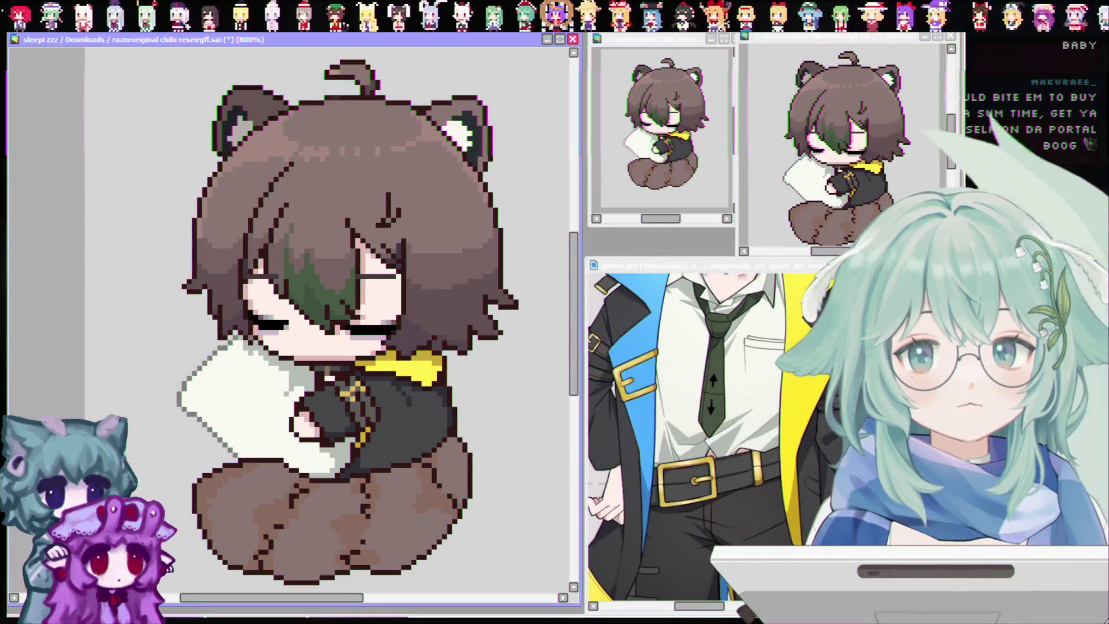
left_click(693, 364)
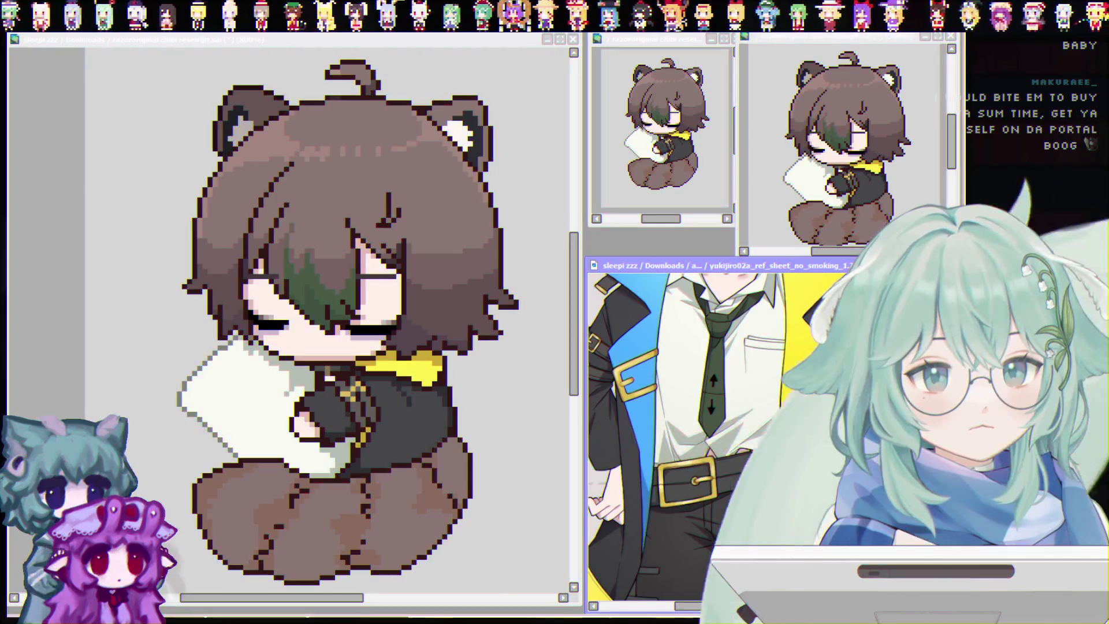
left_click(204, 489)
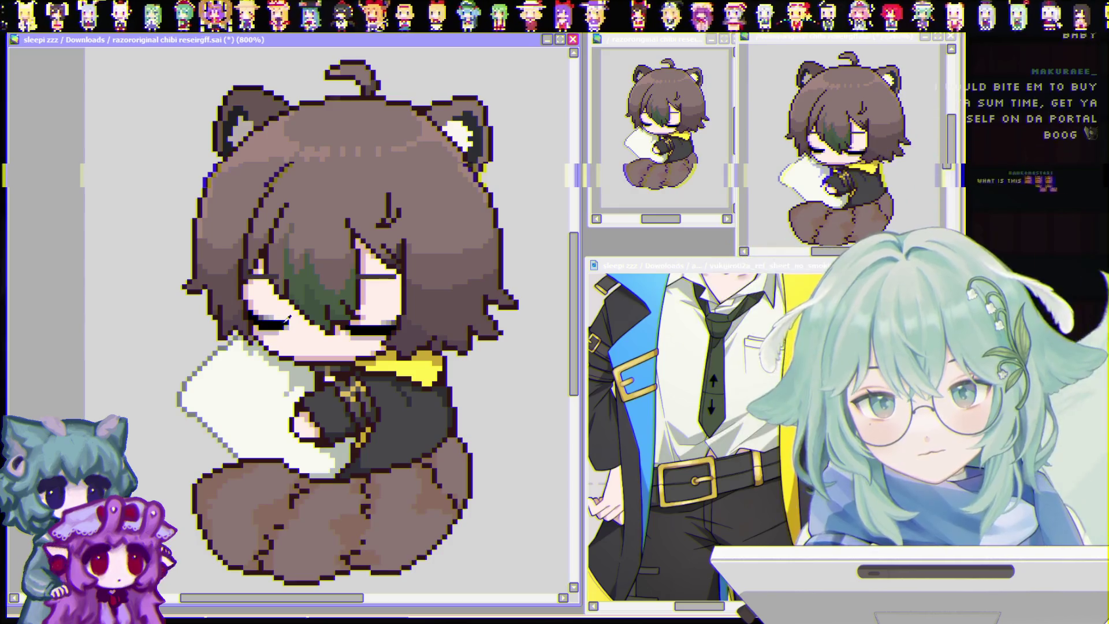
scroll(698, 398, "down", 3)
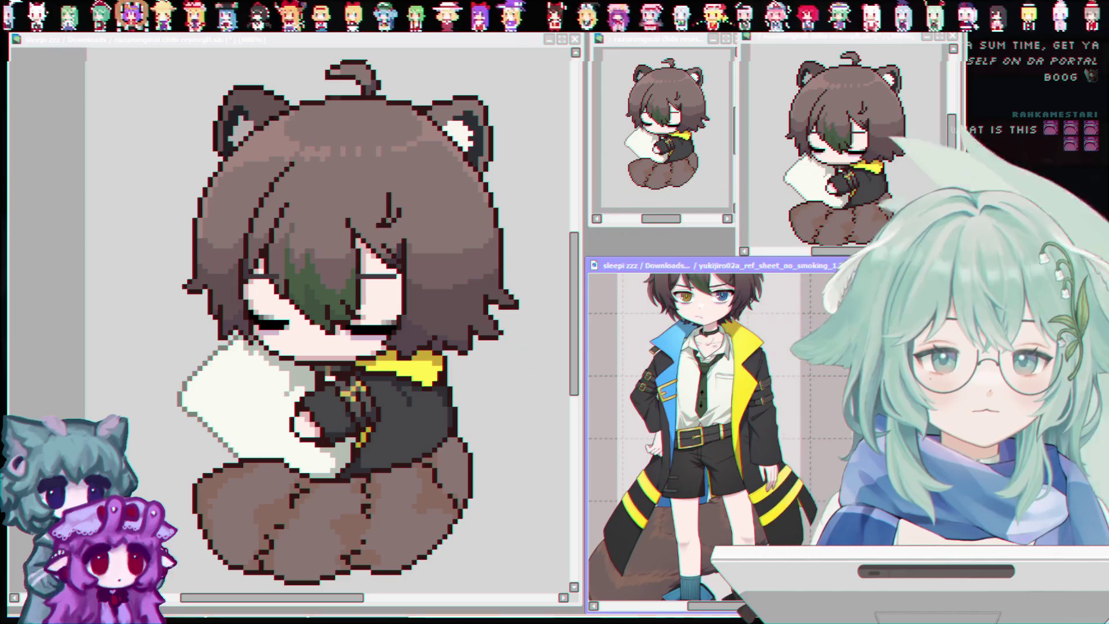
scroll(693, 433, "up", 2)
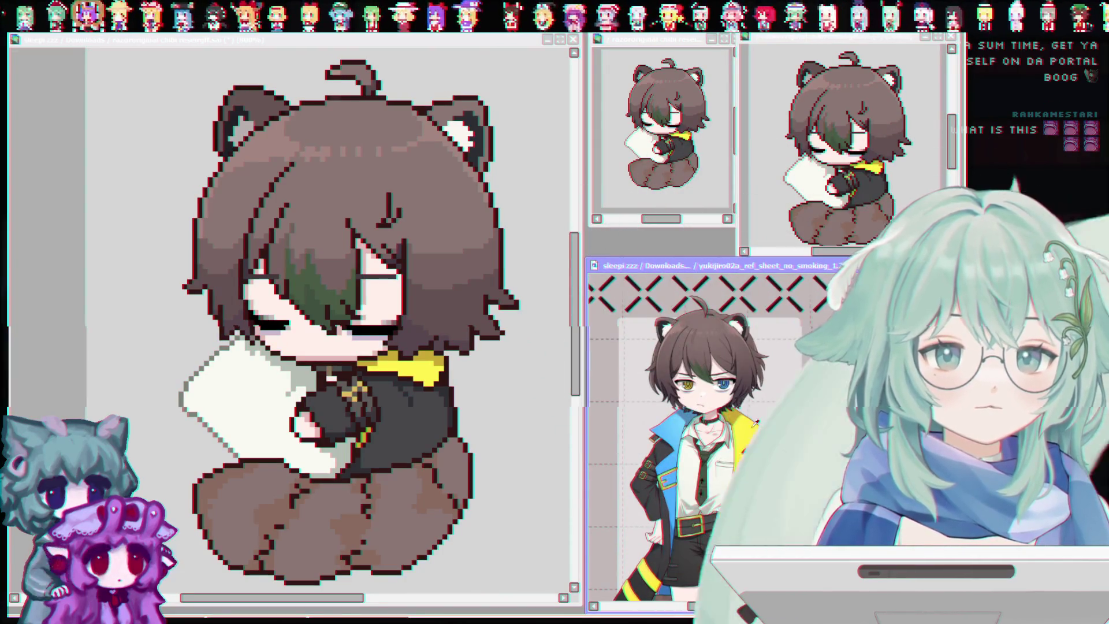
scroll(754, 422, "up", 2)
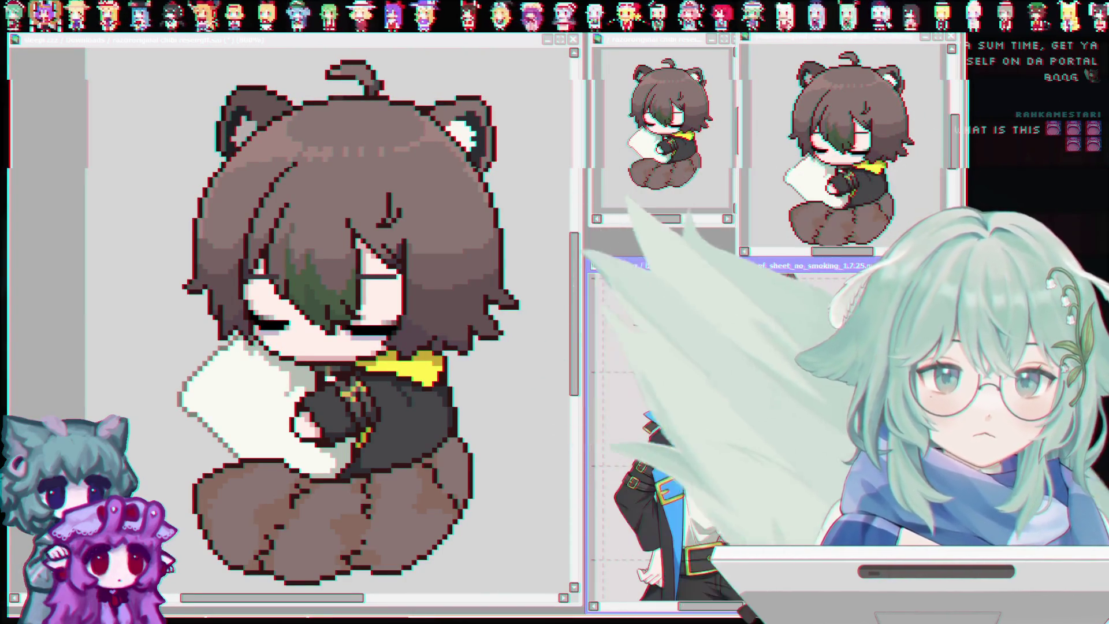
scroll(693, 433, "down", 5)
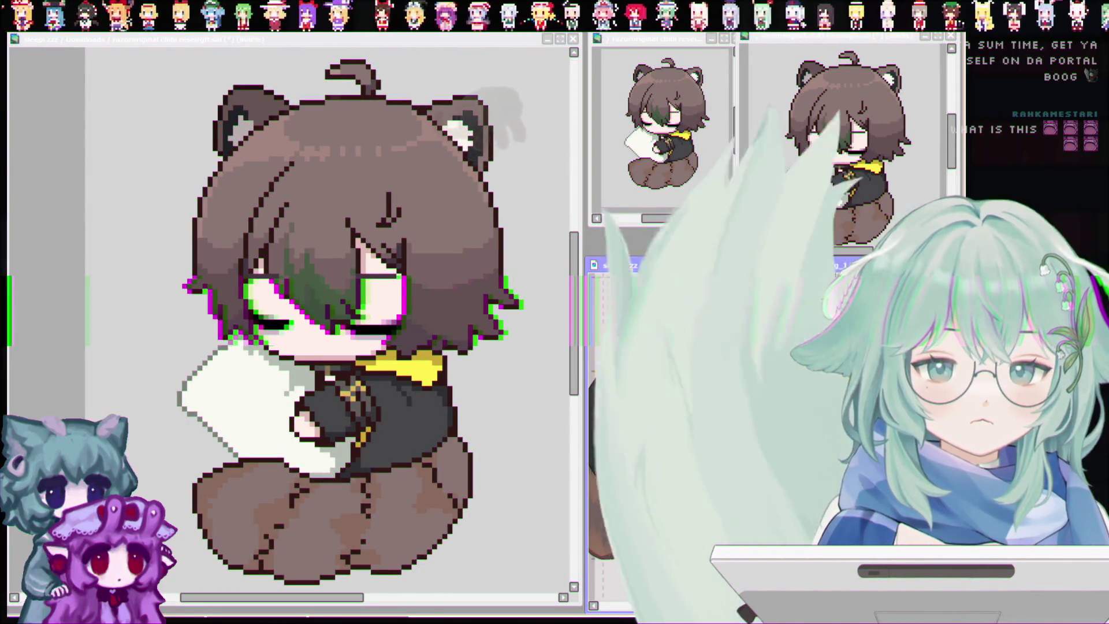
Return focus to the canvas and undo the last stroke before reworking the tail.
left_click(520, 390)
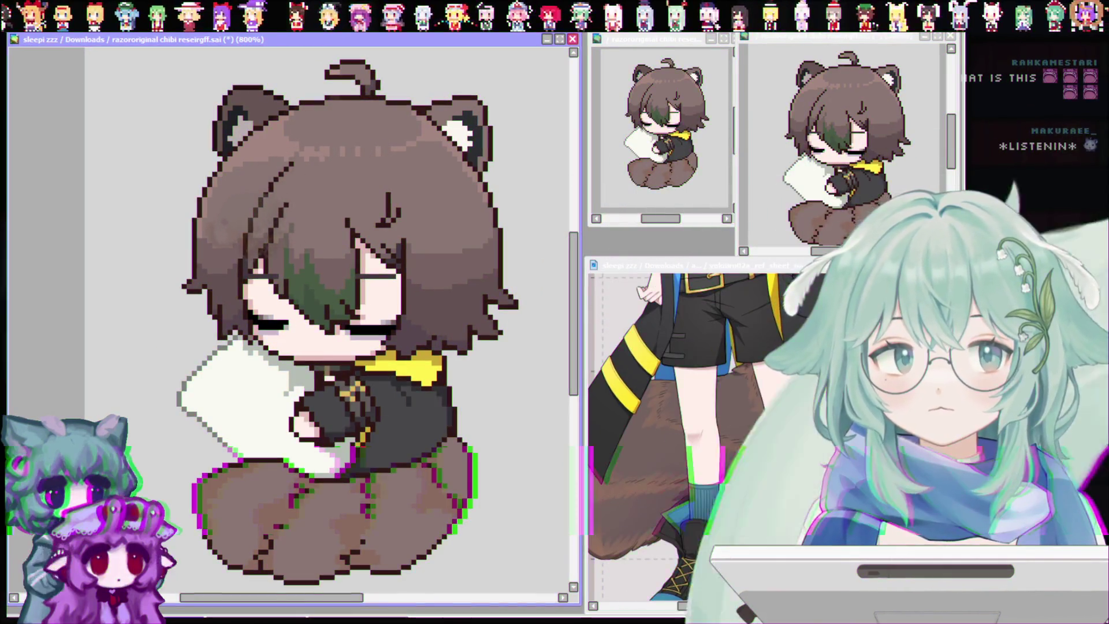
key("ctrl+z")
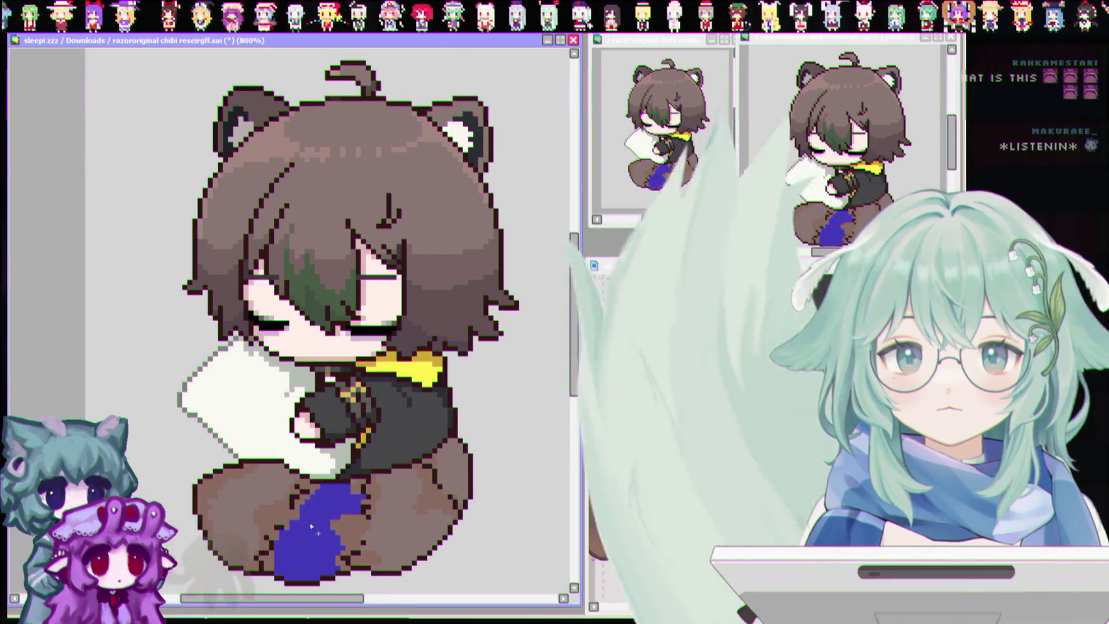
Select the tail's left part and fill both tail sides with an even brown.
left_click_drag(312, 528, 239, 510)
left_click(407, 525)
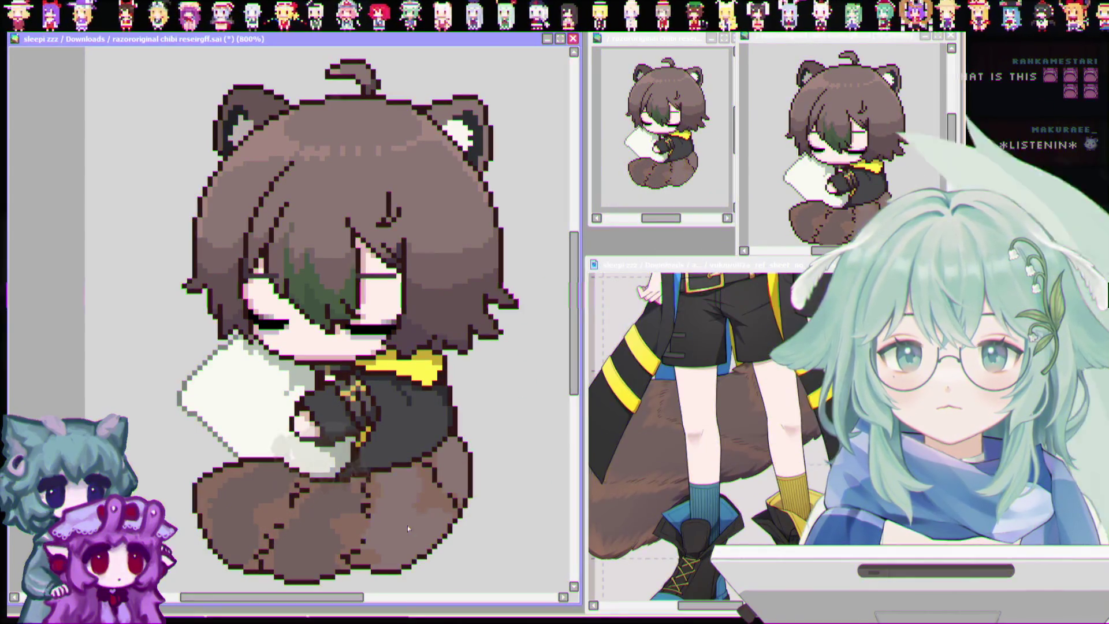
left_click(449, 467)
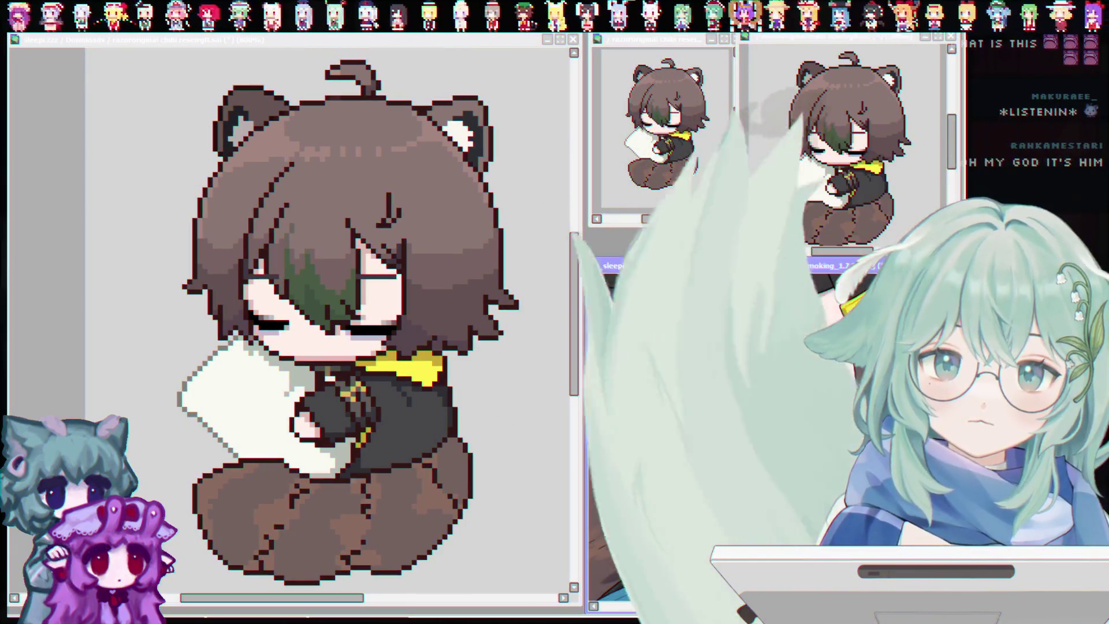
scroll(762, 527, "up", 3)
scroll(762, 526, "up", 2)
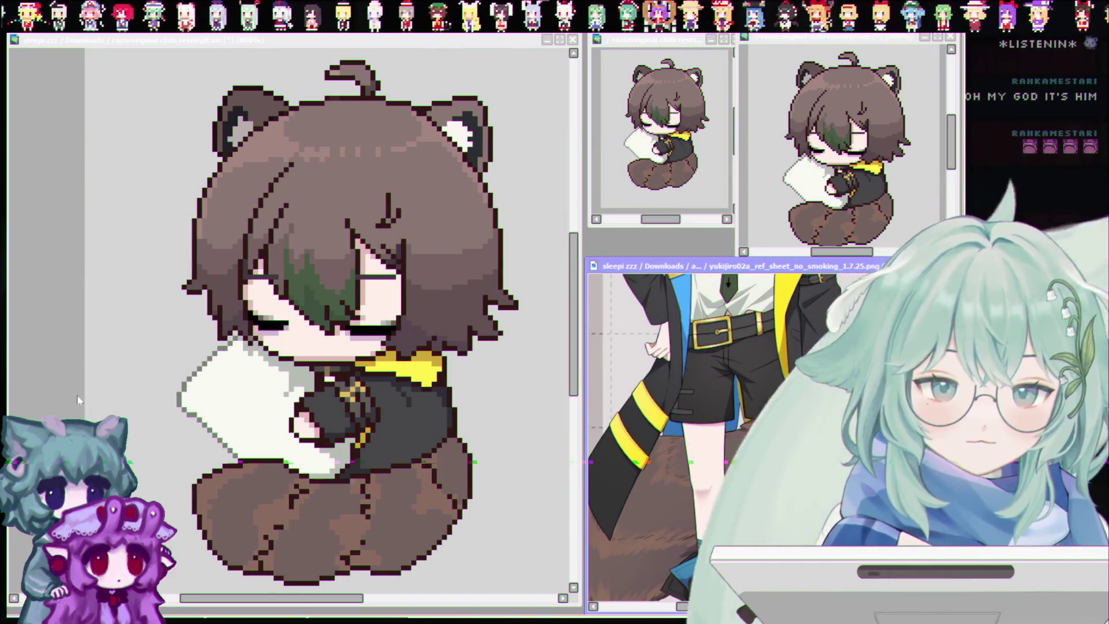
scroll(303, 511, "up", 1)
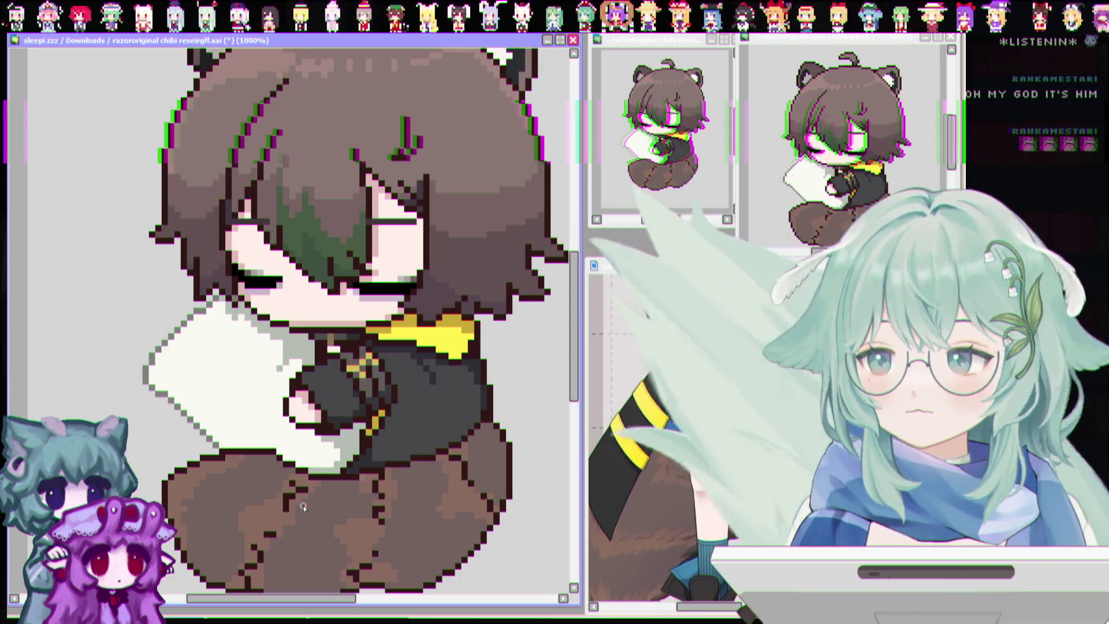